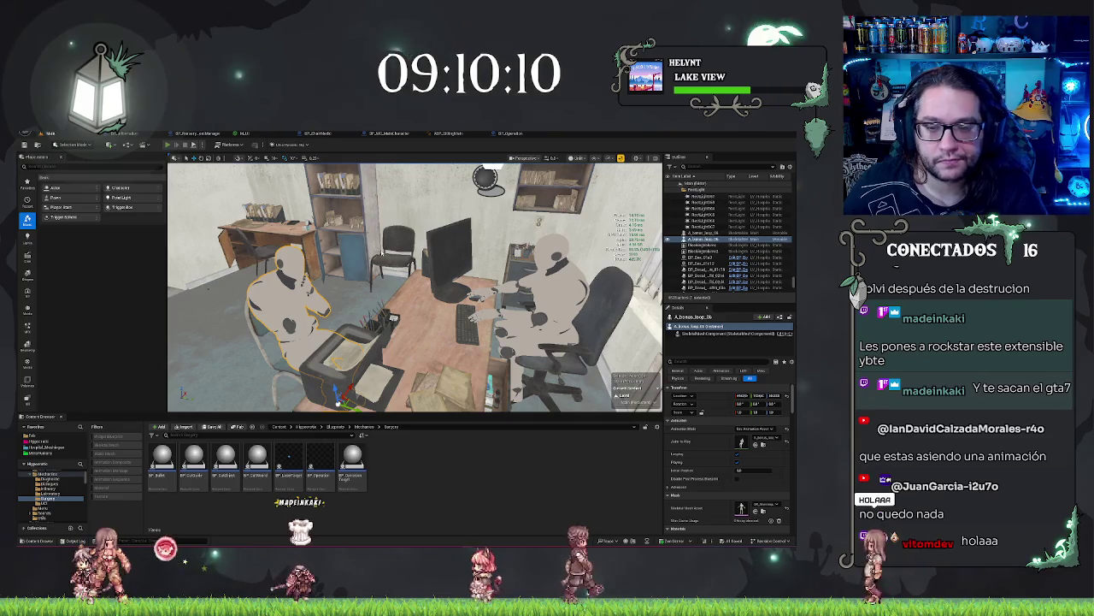
# Play the office level in-editor to watch the seated mannequin typing, then eject with F8
pyautogui.hotkey('alt', 'p')
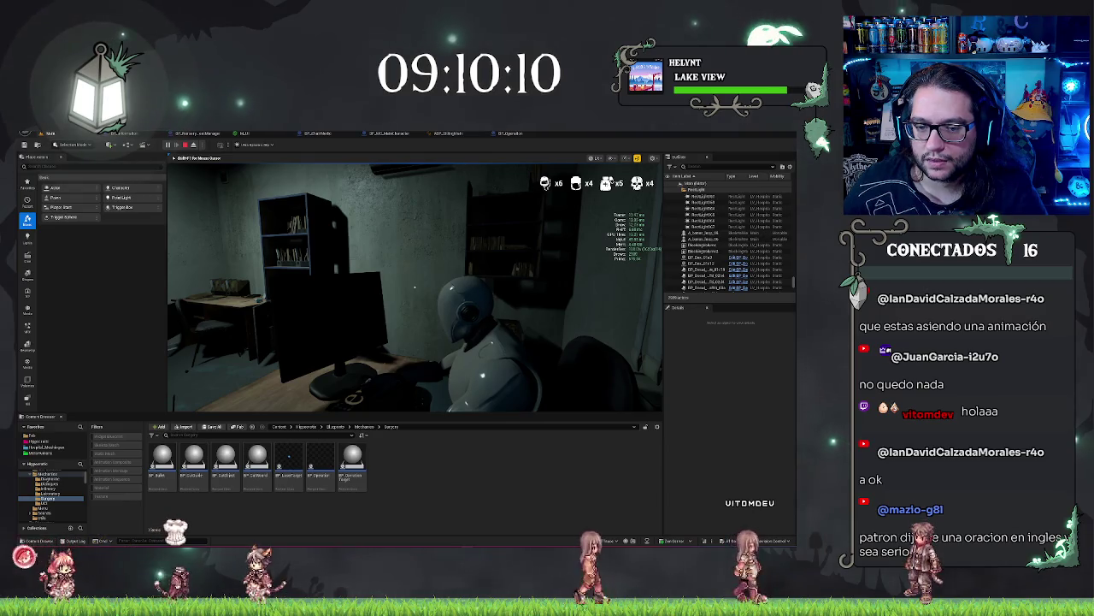
pyautogui.press('F8')
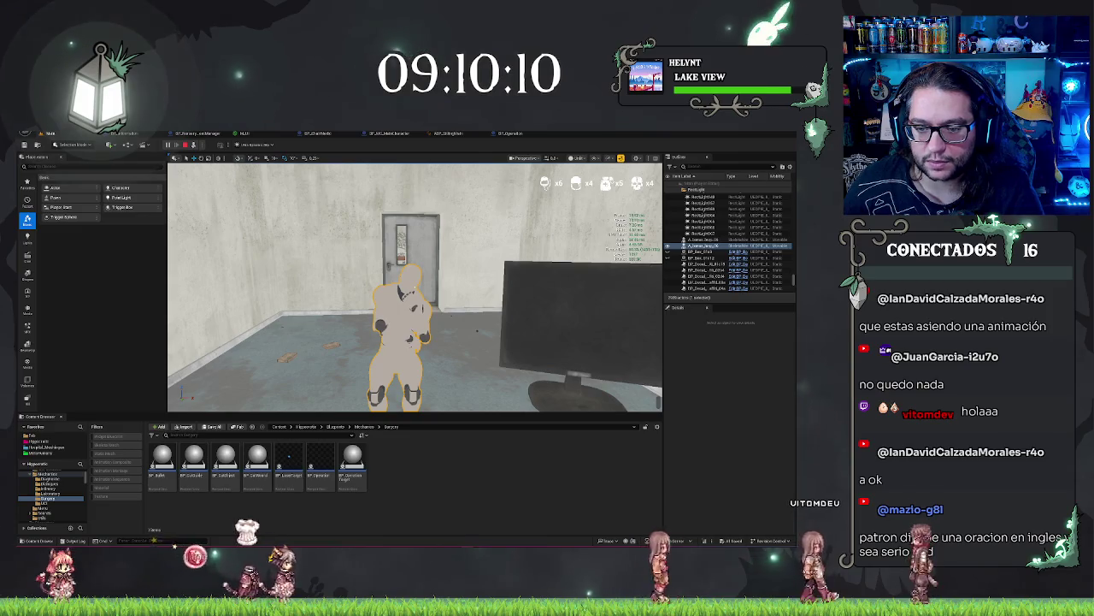
# Switch the viewport to Lit and repossess the player to continue the playtest
pyautogui.hotkey('alt', '4')
pyautogui.press('F8')
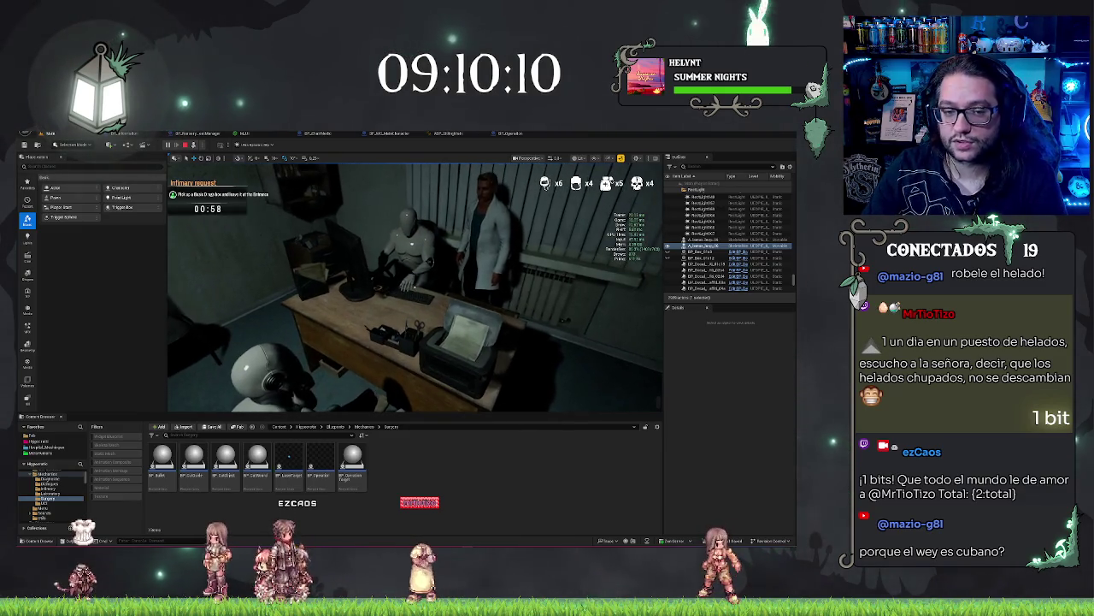
# Stop the playtest, select BP_Desk's printer component and slide it left along the desk
pyautogui.press('Escape')
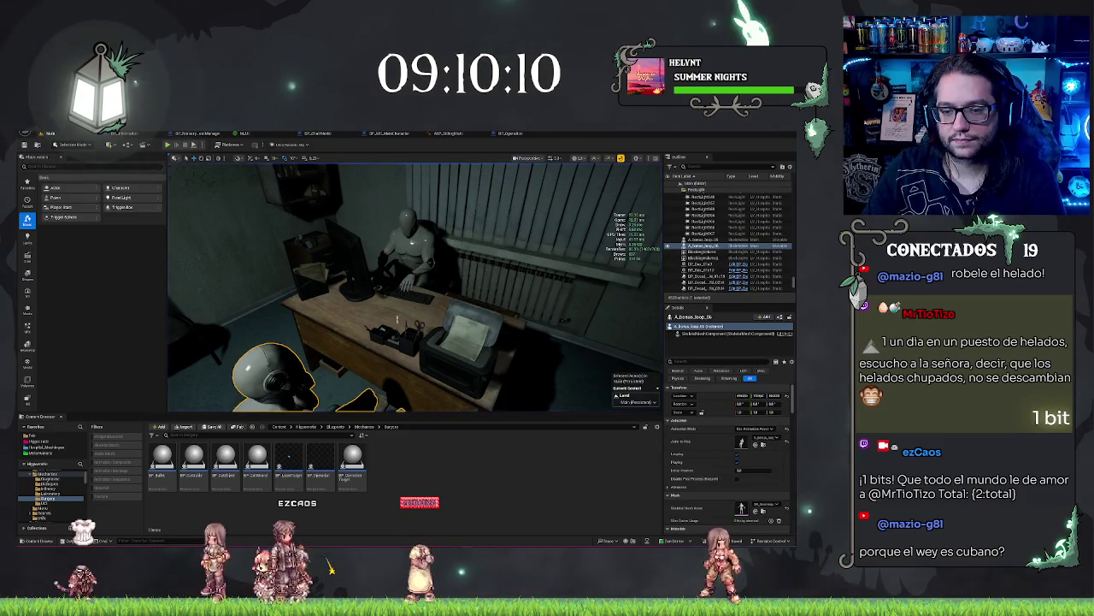
pyautogui.click(545, 326)
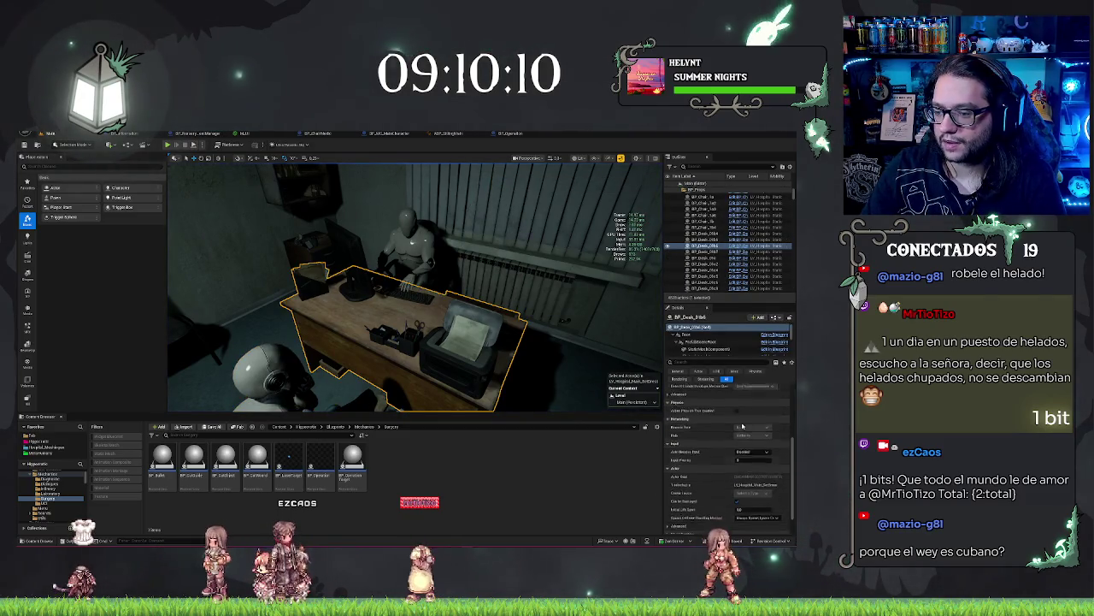
pyautogui.click(708, 342)
pyautogui.scroll(-2, 708, 346)
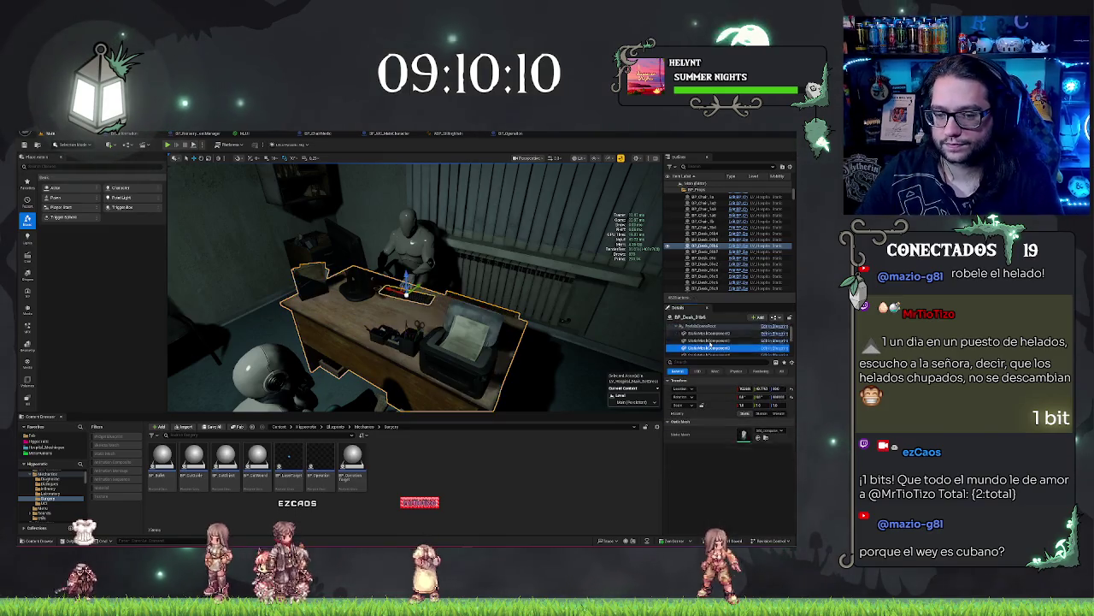
pyautogui.click(709, 335)
pyautogui.click(710, 341)
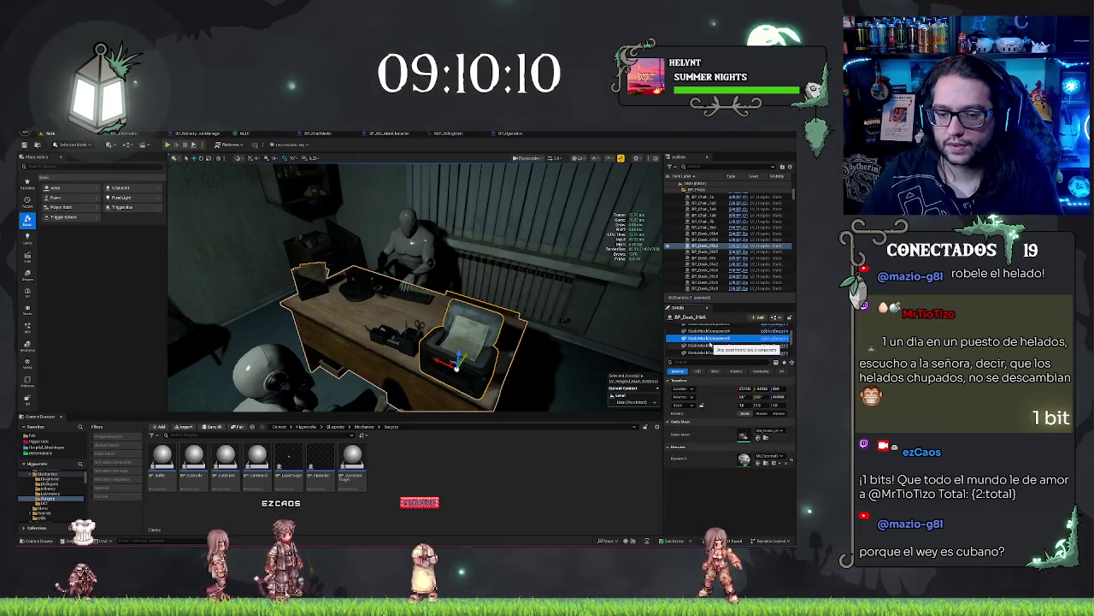
pyautogui.moveTo(745, 388); pyautogui.dragTo(703, 388)
# Move the box from the desk edge beside the printer and shift the printer further left
pyautogui.moveTo(410, 291); pyautogui.dragTo(290, 290)
pyautogui.press('f')
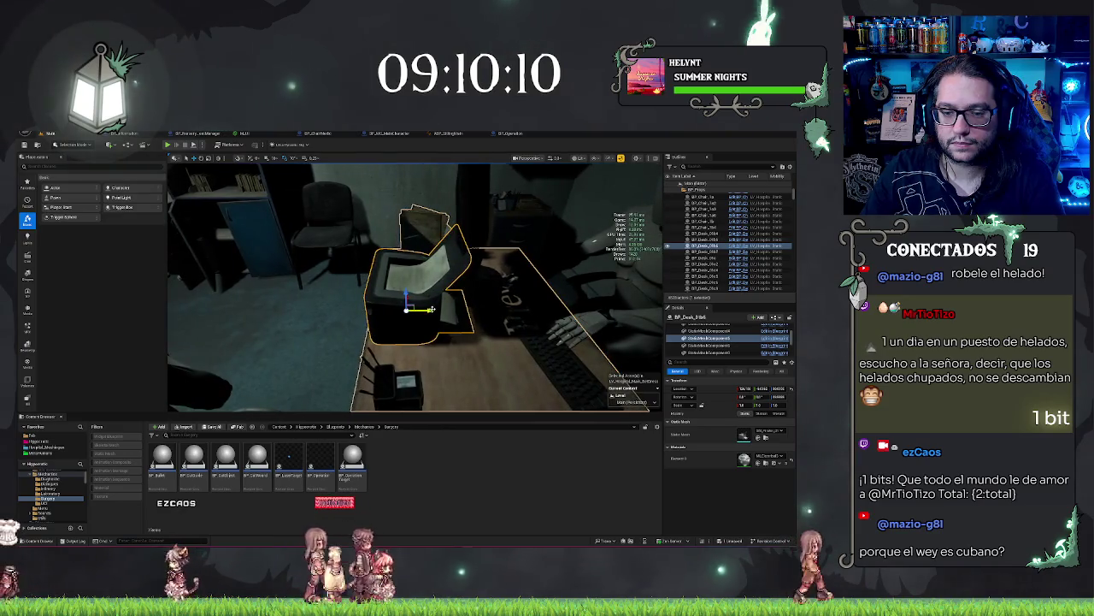
pyautogui.moveTo(411, 291)
pyautogui.mouseDown()
pyautogui.moveTo(308, 290)
pyautogui.moveTo(376, 291)
pyautogui.moveTo(359, 291)
pyautogui.mouseUp()
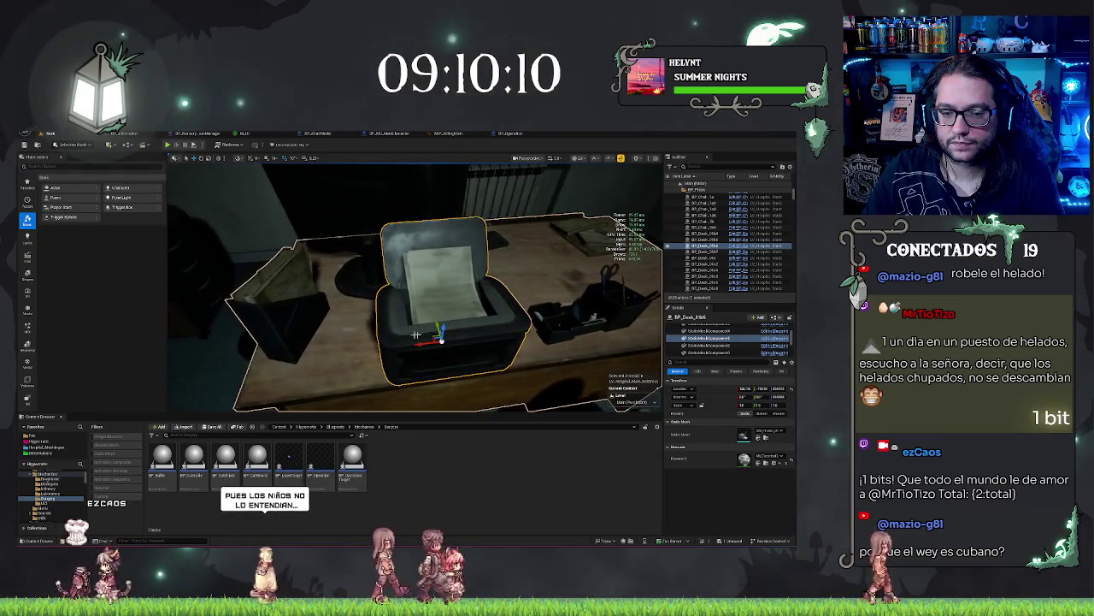
pyautogui.click(333, 353)
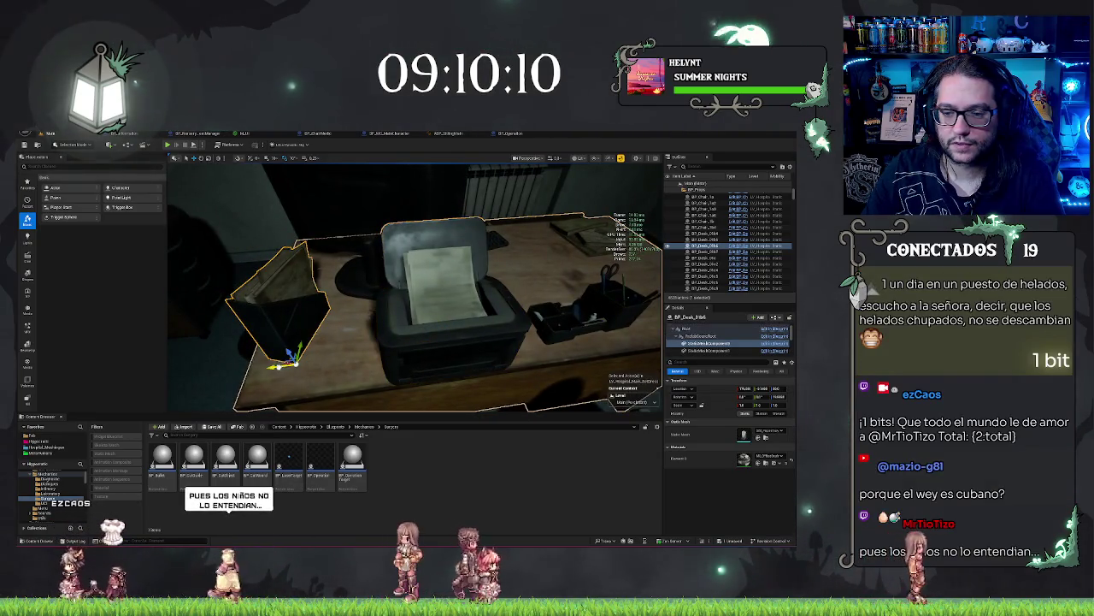
pyautogui.moveTo(293, 359); pyautogui.dragTo(496, 359)
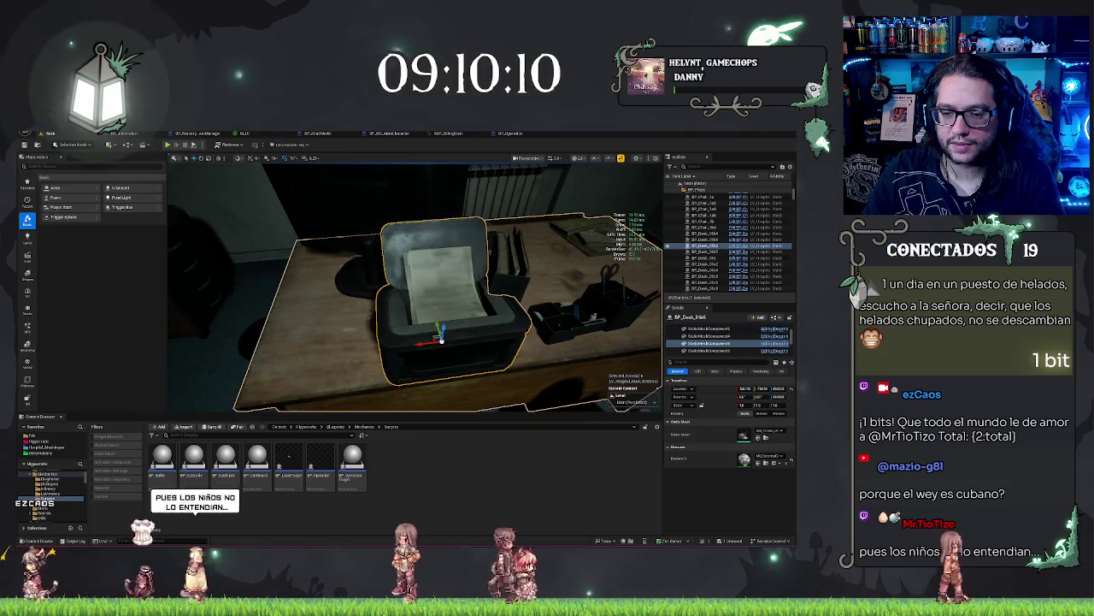
pyautogui.click(427, 342)
pyautogui.moveTo(428, 342)
pyautogui.mouseDown()
pyautogui.moveTo(289, 344)
pyautogui.moveTo(321, 335)
pyautogui.mouseUp()
# Frame the box and review the desk arrangement from the chair side
pyautogui.click(505, 335)
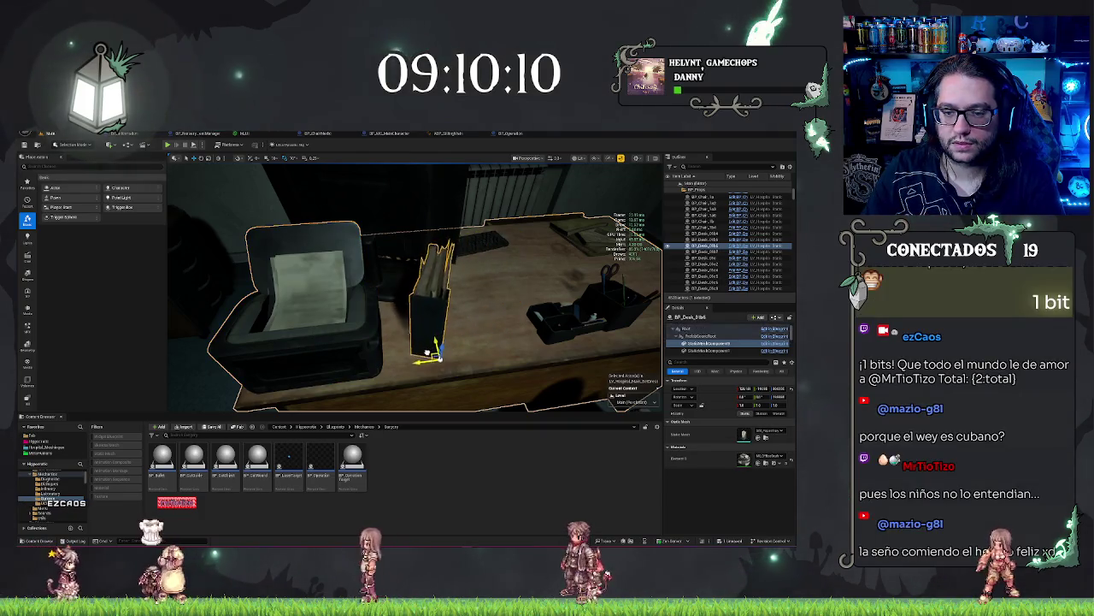
pyautogui.press('f')
pyautogui.moveTo(376, 332)
pyautogui.mouseDown()
pyautogui.moveTo(479, 332)
pyautogui.moveTo(418, 340)
pyautogui.mouseUp()
pyautogui.moveTo(494, 331); pyautogui.dragTo(376, 339)
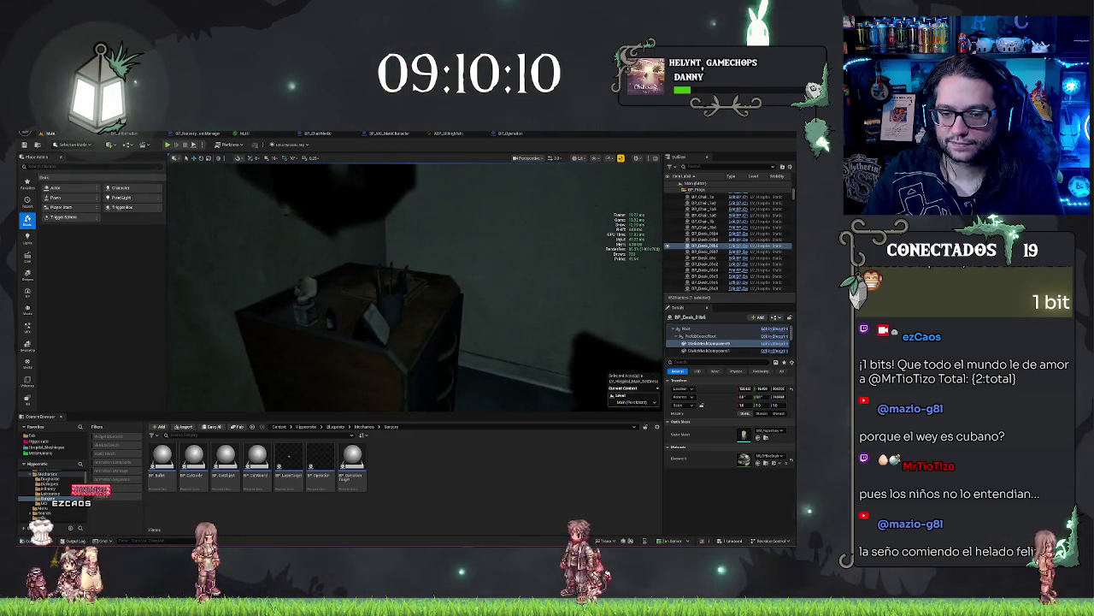
# Raise a small prop on the bedside nightstand slightly with its Z arrow, then frame the nightstand
pyautogui.click(359, 342)
pyautogui.click(706, 343)
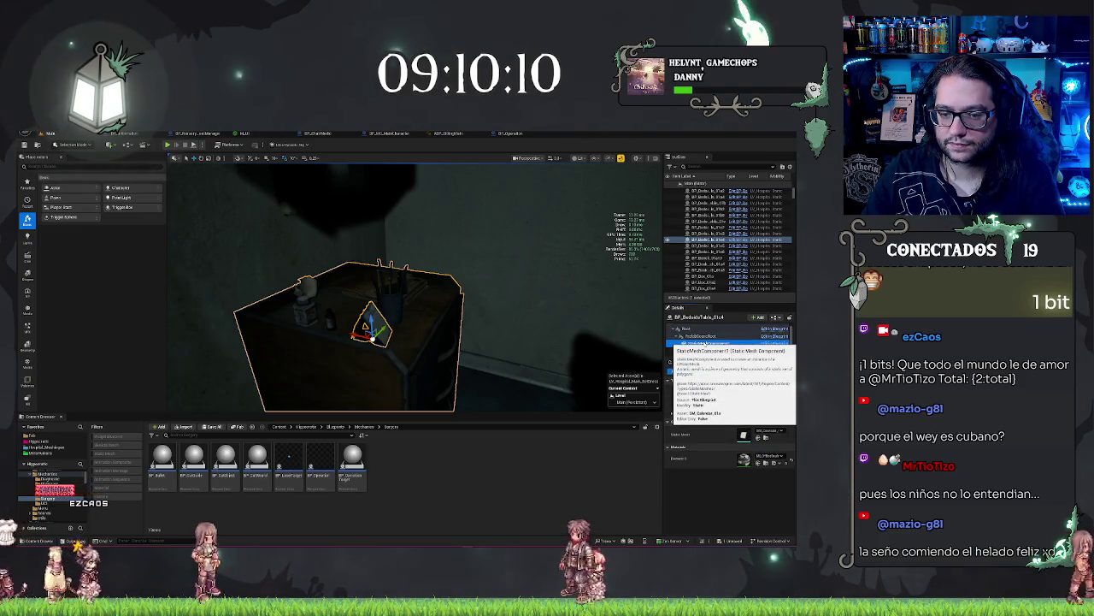
pyautogui.moveTo(442, 331); pyautogui.dragTo(430, 327)
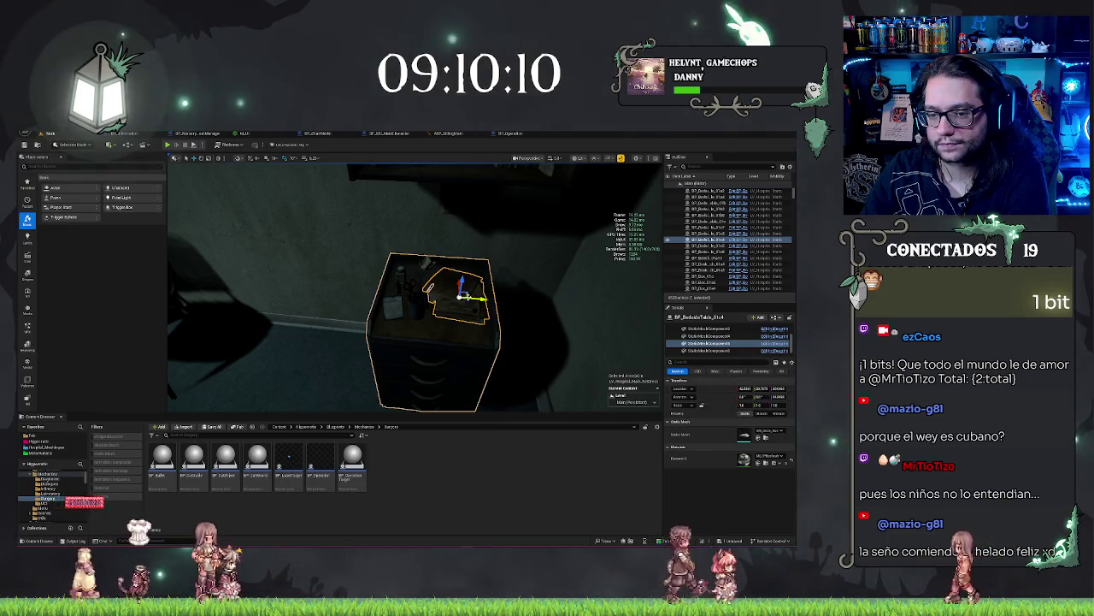
pyautogui.moveTo(462, 293); pyautogui.dragTo(466, 265)
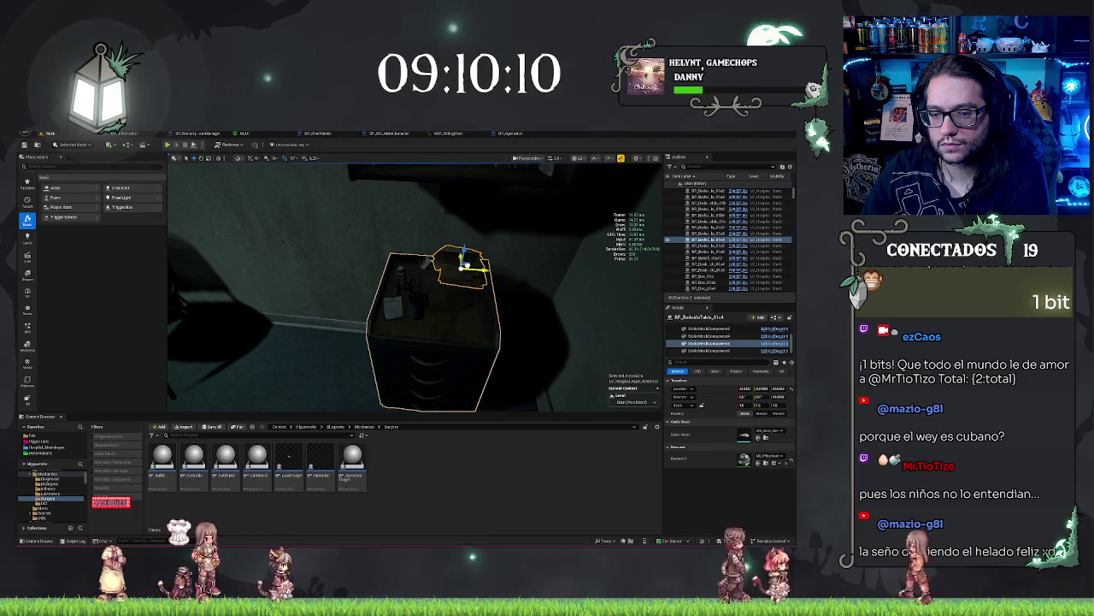
pyautogui.click(418, 289)
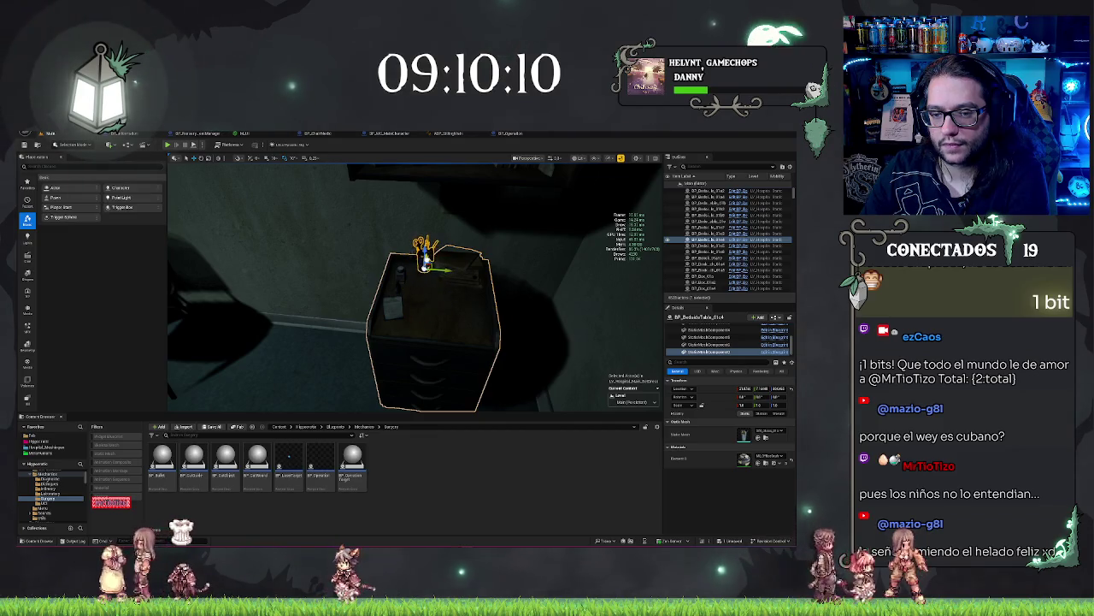
pyautogui.press('f')
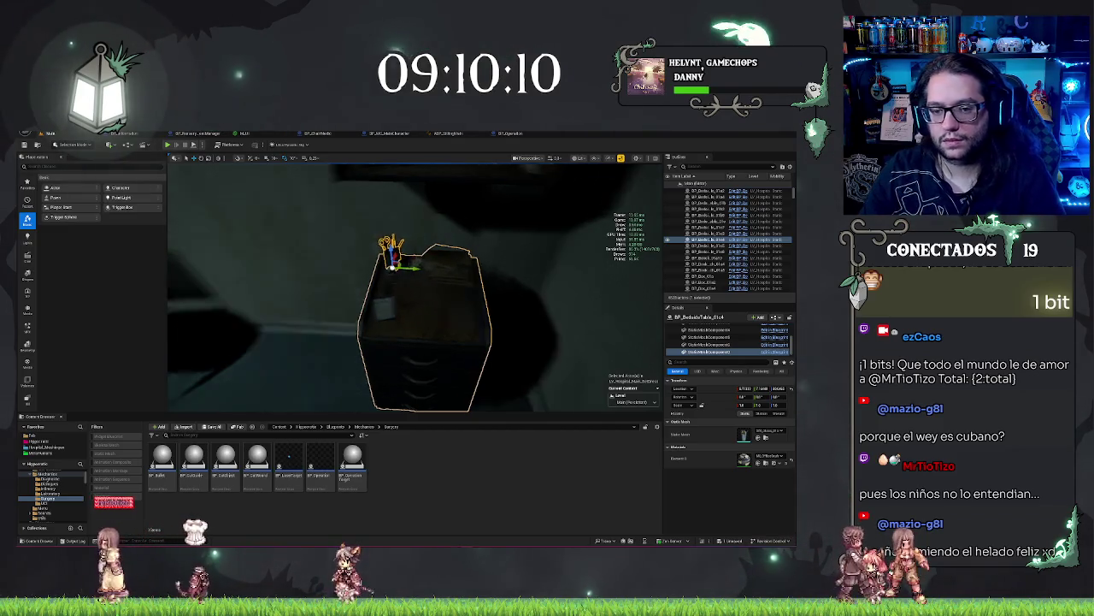
pyautogui.moveTo(466, 309); pyautogui.dragTo(466, 309)
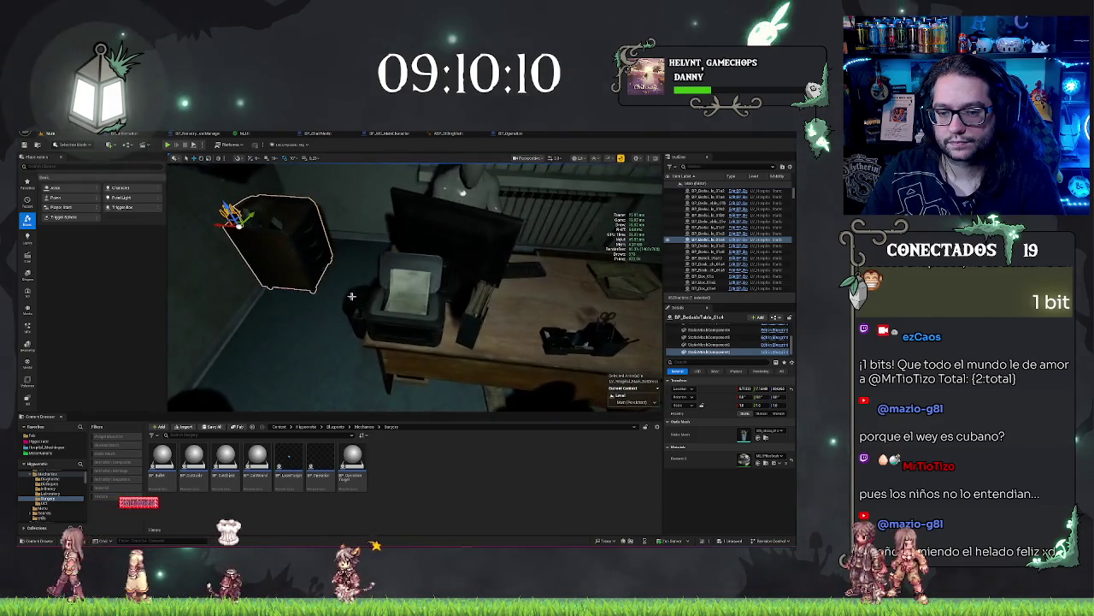
# Inspect the desk Blueprint's mesh components, then return to the level
pyautogui.click(466, 309)
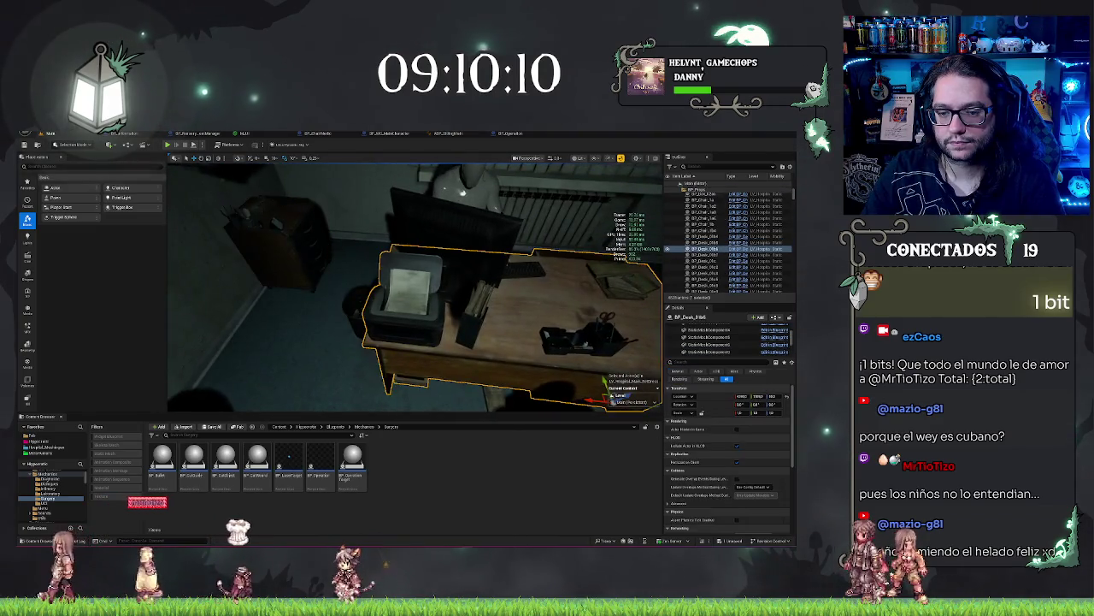
pyautogui.click(733, 254)
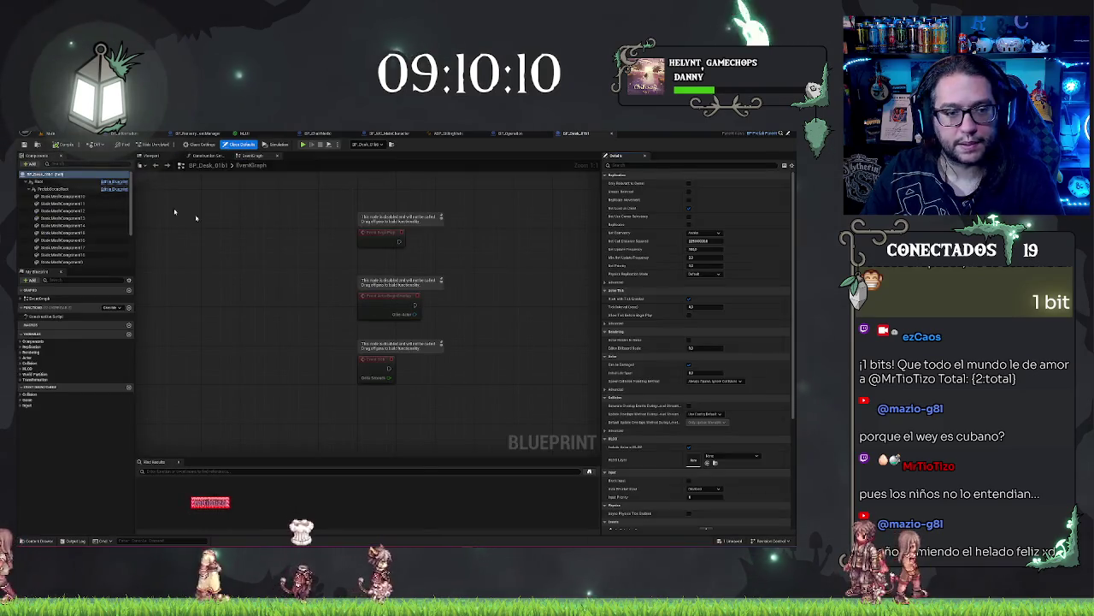
pyautogui.click(96, 210)
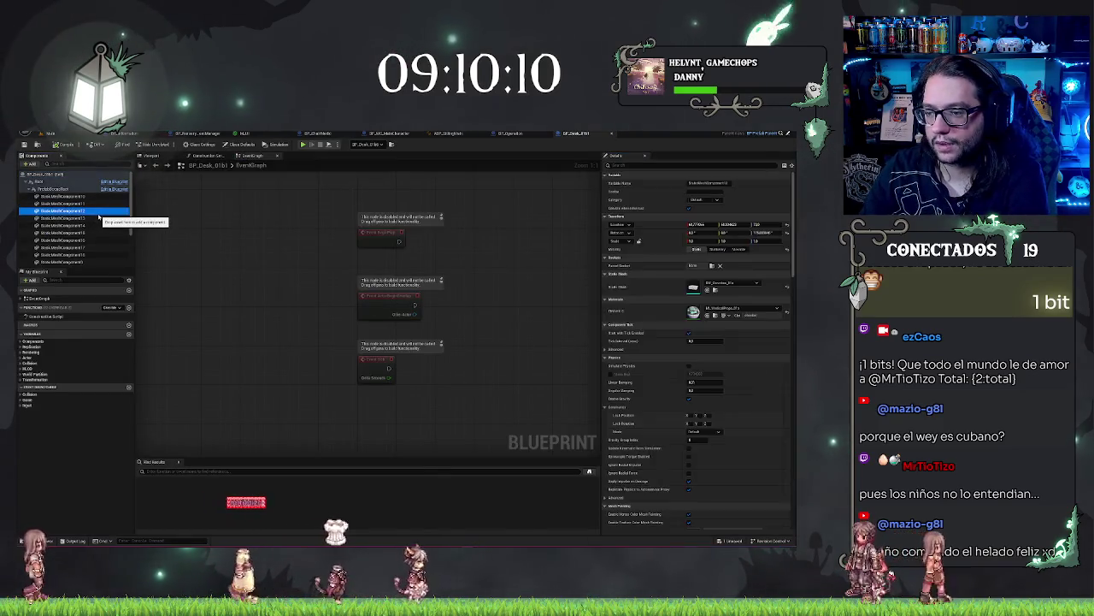
pyautogui.press('Down')
pyautogui.press('Down')
pyautogui.press('Down')
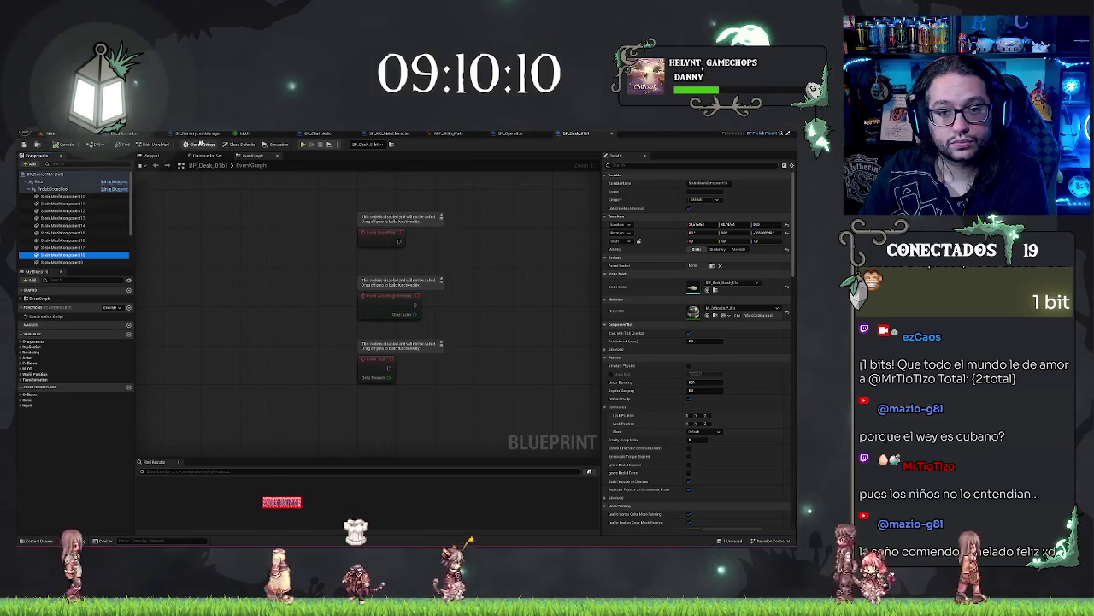
pyautogui.click(71, 135)
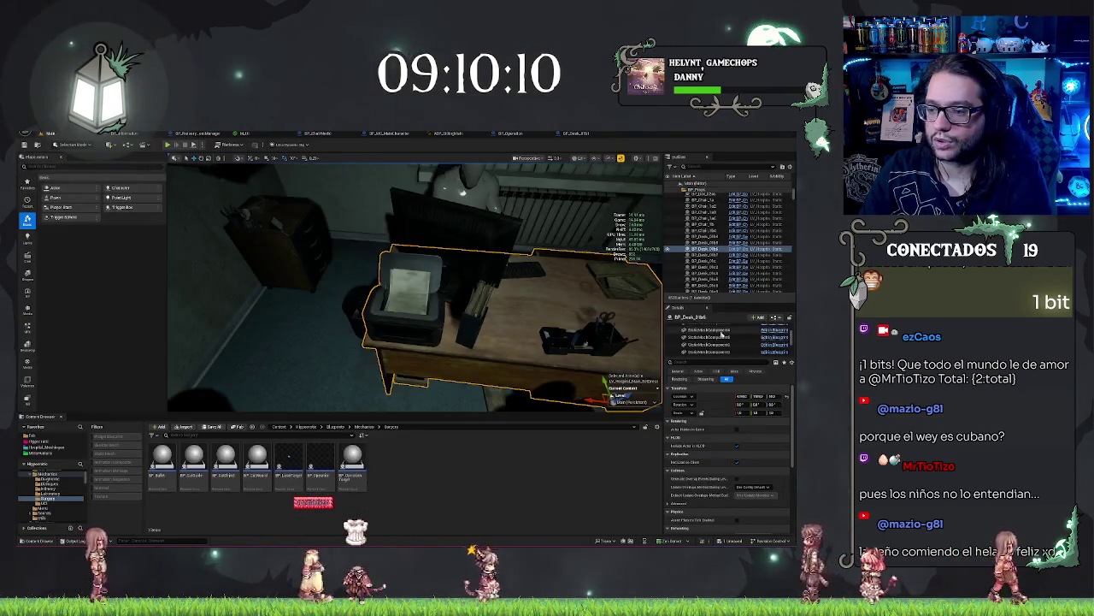
# Move the printer onto the cabinet beside the desk and rotate it to -110 degrees
pyautogui.click(630, 328)
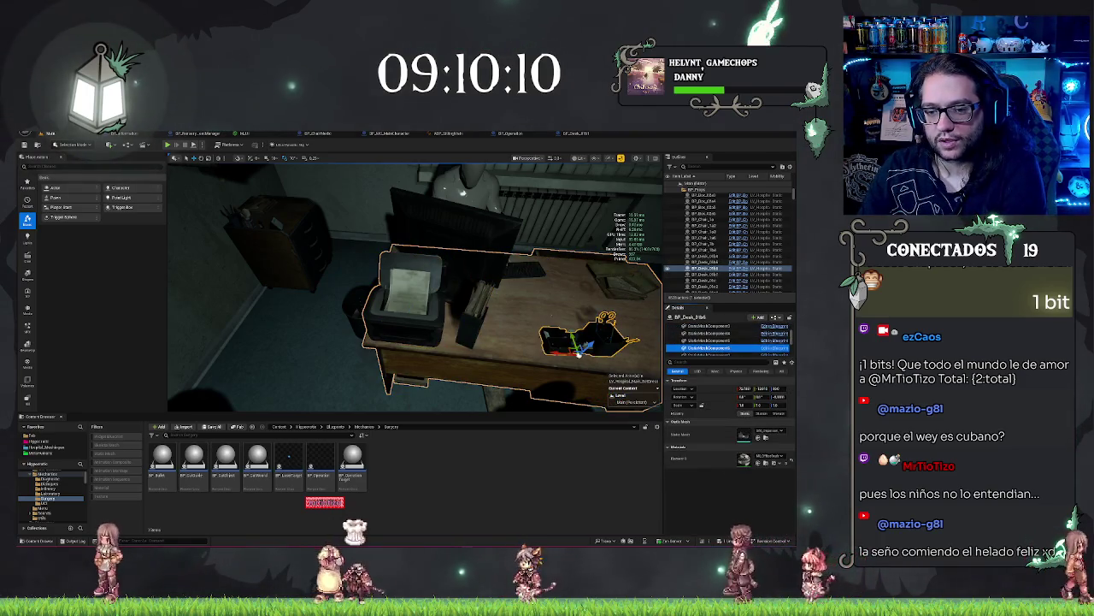
pyautogui.click(409, 295)
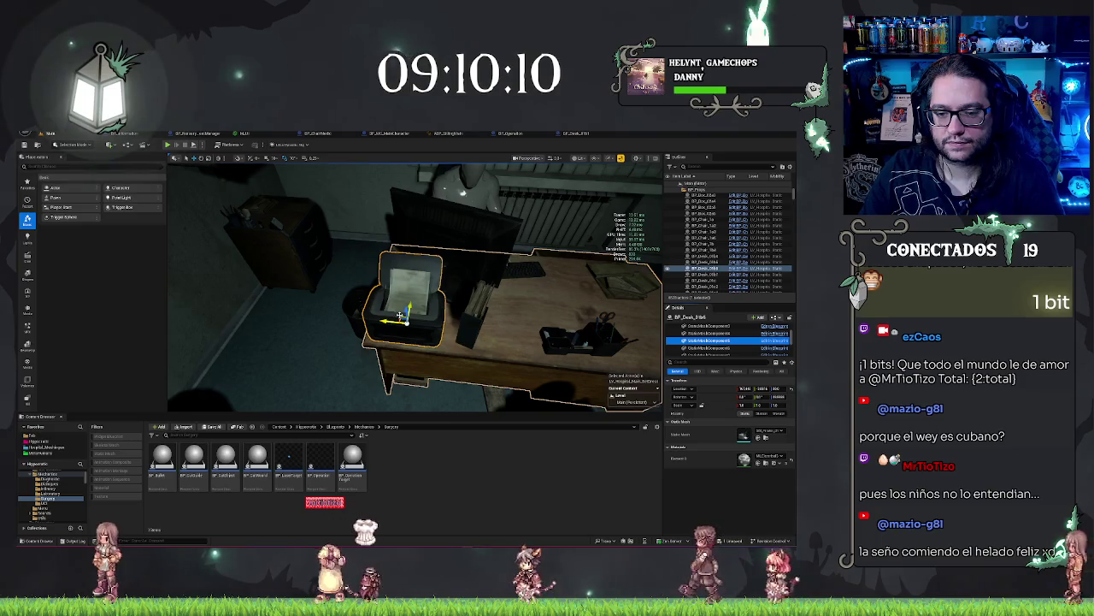
pyautogui.moveTo(407, 316)
pyautogui.mouseDown()
pyautogui.moveTo(322, 267)
pyautogui.moveTo(298, 206)
pyautogui.mouseUp()
pyautogui.press('f')
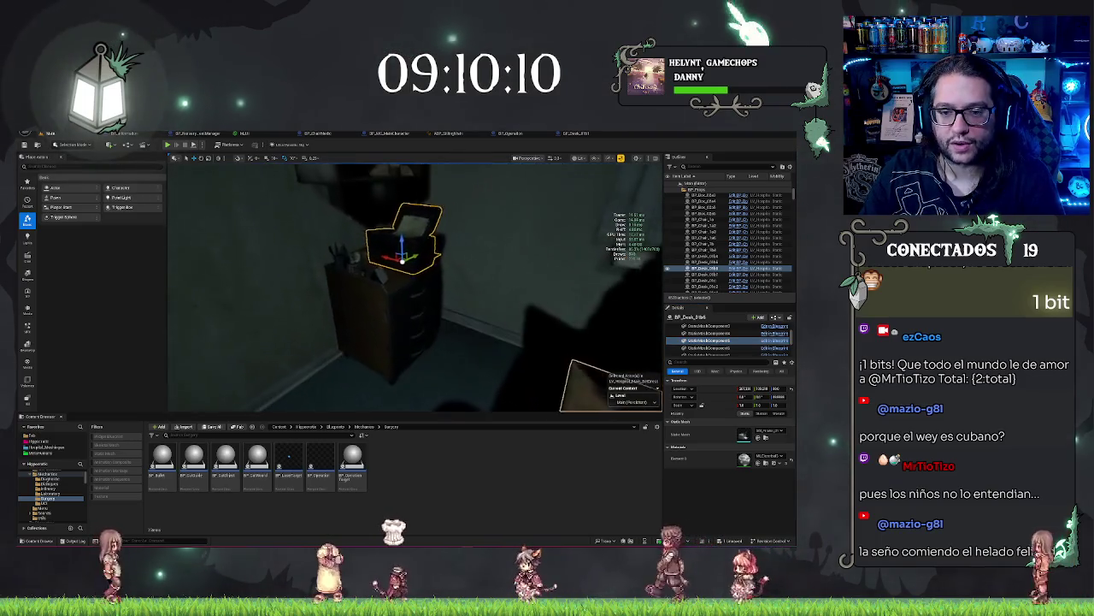
pyautogui.moveTo(369, 257); pyautogui.dragTo(471, 274)
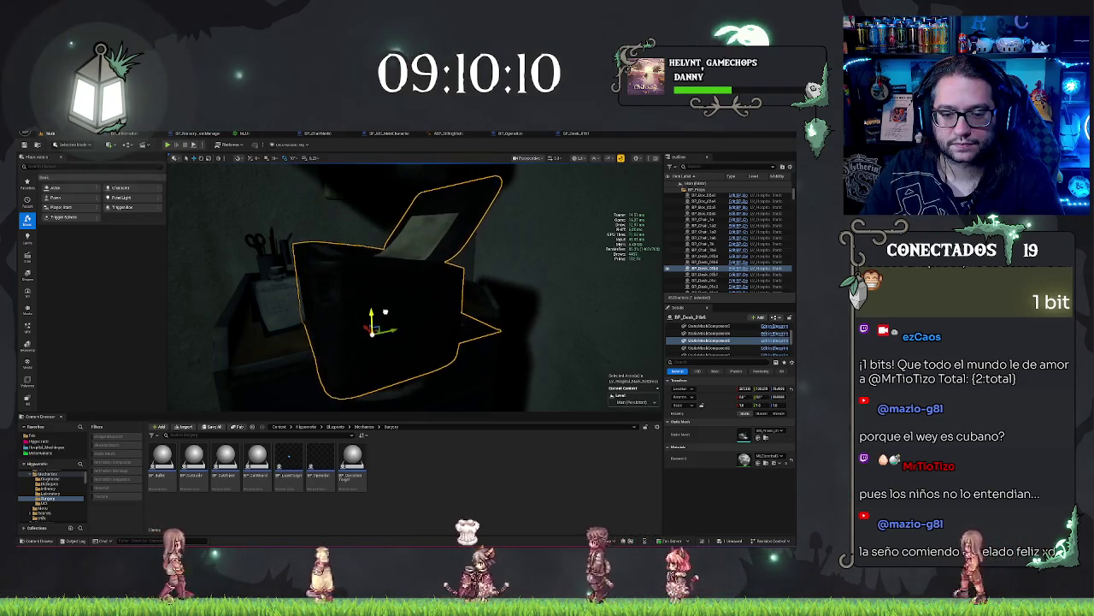
pyautogui.press('e')
pyautogui.moveTo(364, 345)
pyautogui.mouseDown()
pyautogui.moveTo(330, 348)
pyautogui.moveTo(369, 352)
pyautogui.moveTo(407, 325)
pyautogui.moveTo(330, 335)
pyautogui.moveTo(471, 304)
pyautogui.mouseUp()
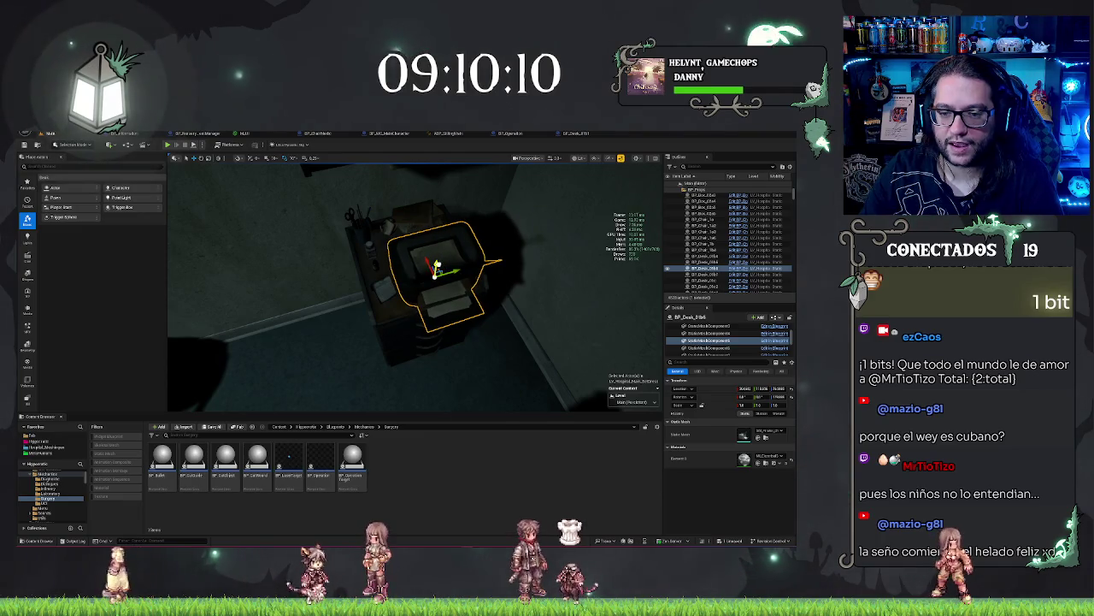
pyautogui.press('Escape')
# Select the object on the right of the desk and slide it along the desk top
pyautogui.moveTo(514, 301); pyautogui.dragTo(514, 243)
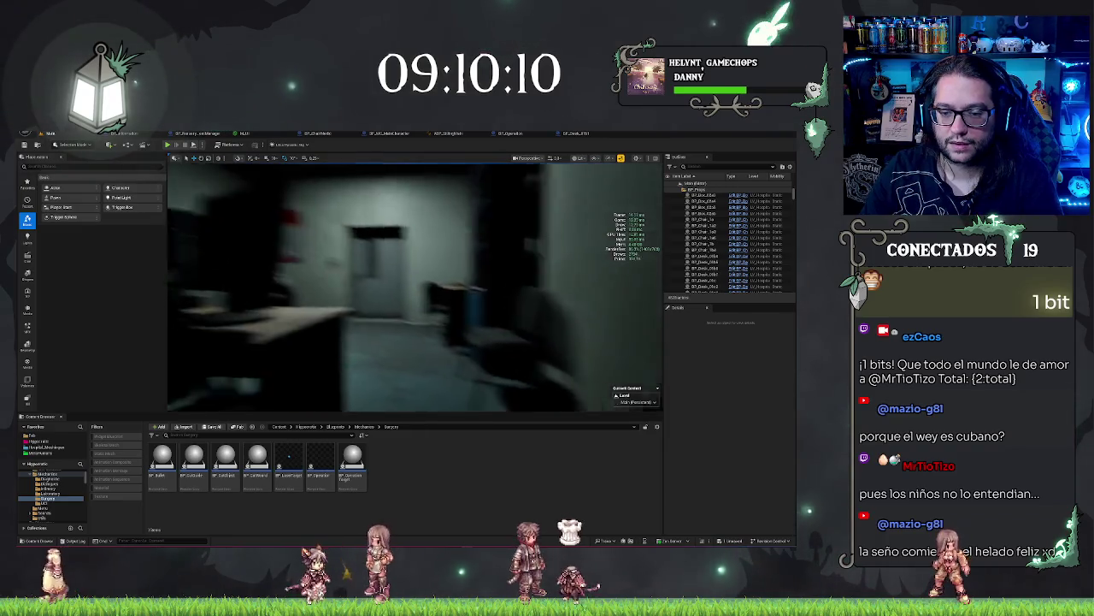
pyautogui.moveTo(420, 347); pyautogui.dragTo(420, 347)
pyautogui.click(420, 347)
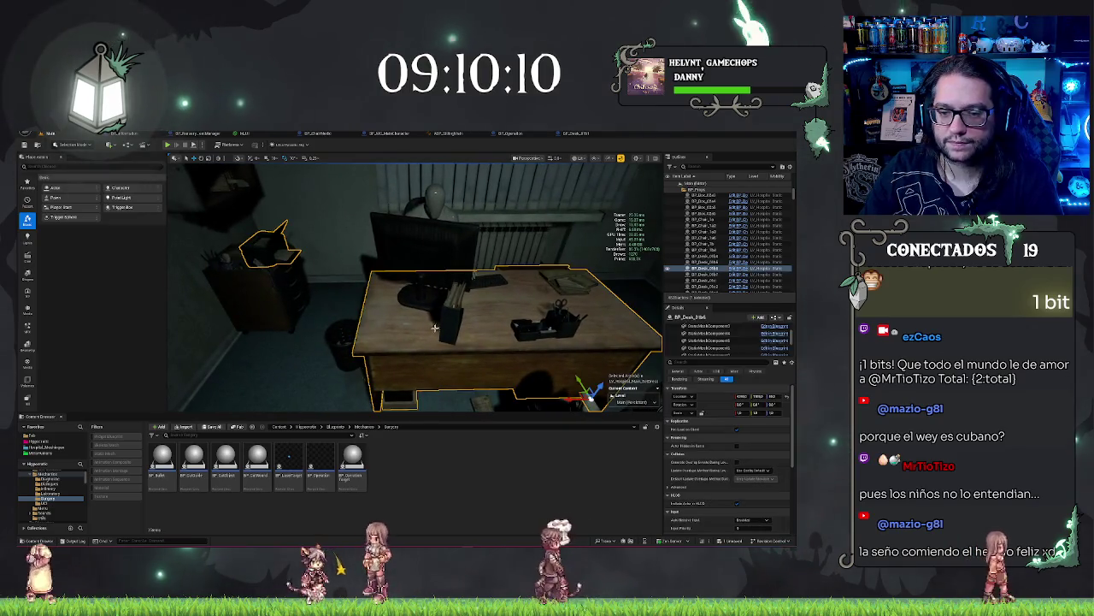
pyautogui.click(730, 341)
pyautogui.click(453, 329)
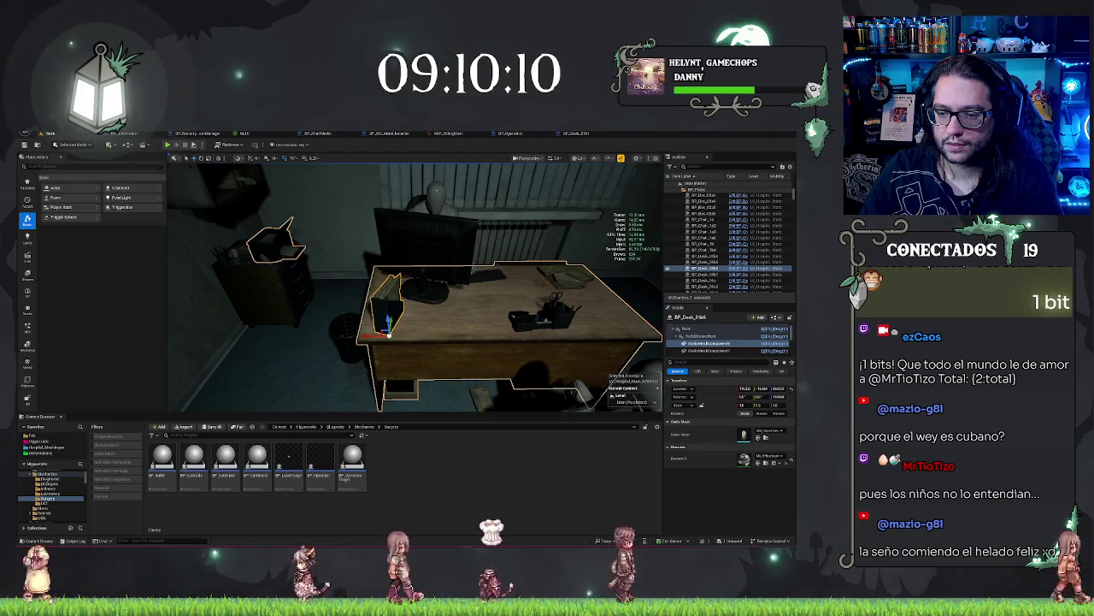
pyautogui.click(540, 318)
pyautogui.moveTo(542, 329)
pyautogui.mouseDown()
pyautogui.moveTo(475, 330)
pyautogui.moveTo(564, 330)
pyautogui.moveTo(580, 309)
pyautogui.moveTo(609, 320)
pyautogui.moveTo(518, 308)
pyautogui.mouseUp()
# Rotate the desk object, then duplicate paper props onto the desk centre and nudge them into place
pyautogui.press('e')
pyautogui.press('w')
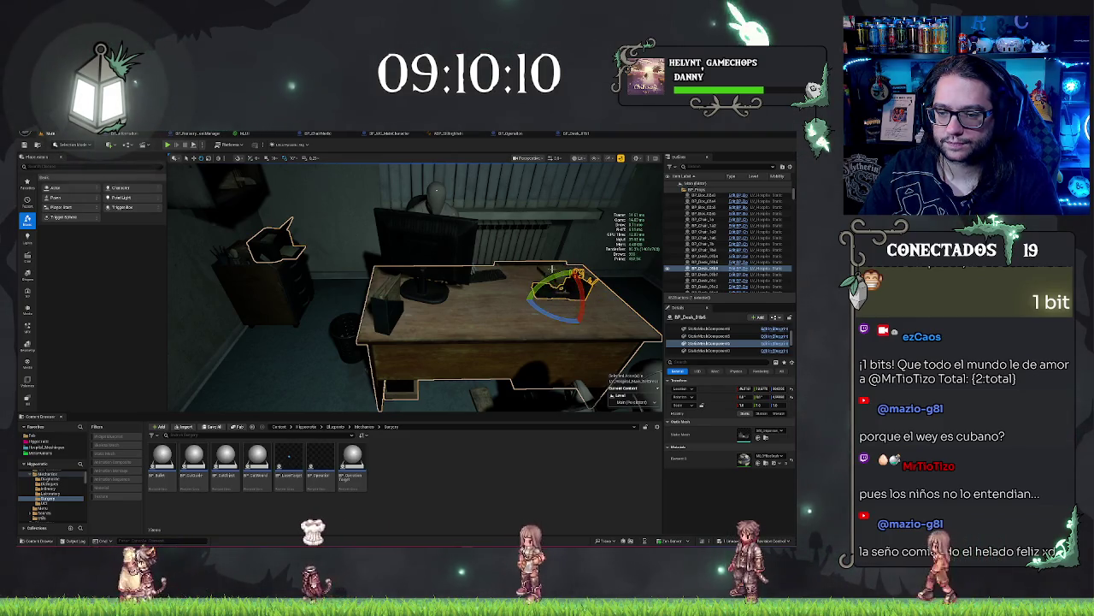
pyautogui.hotkey('ctrl', 'd')
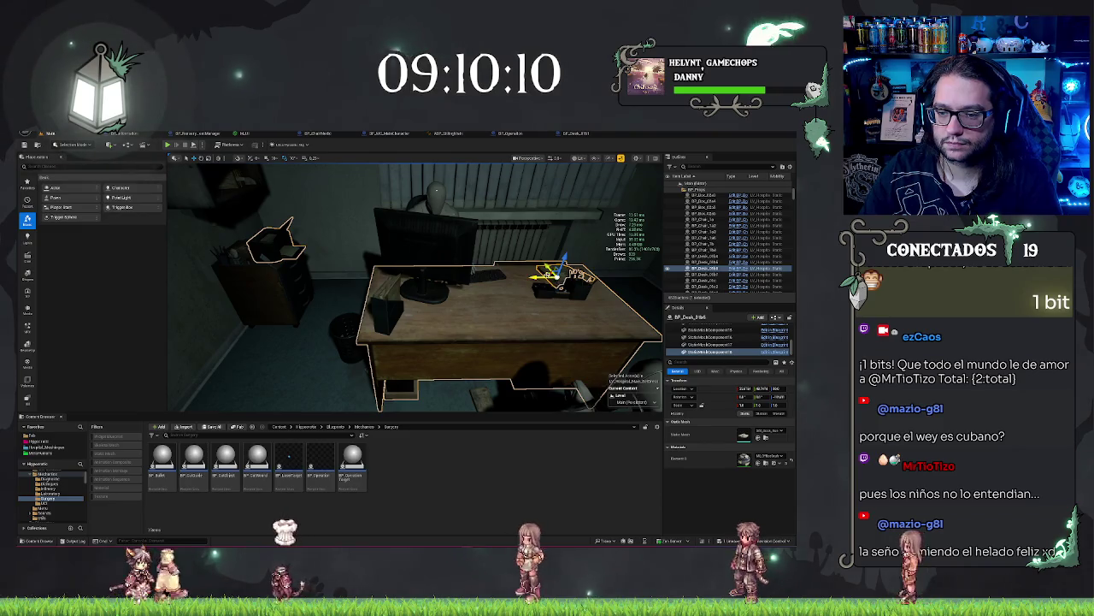
pyautogui.moveTo(547, 273); pyautogui.dragTo(436, 321)
pyautogui.hotkey('ctrl', 'd')
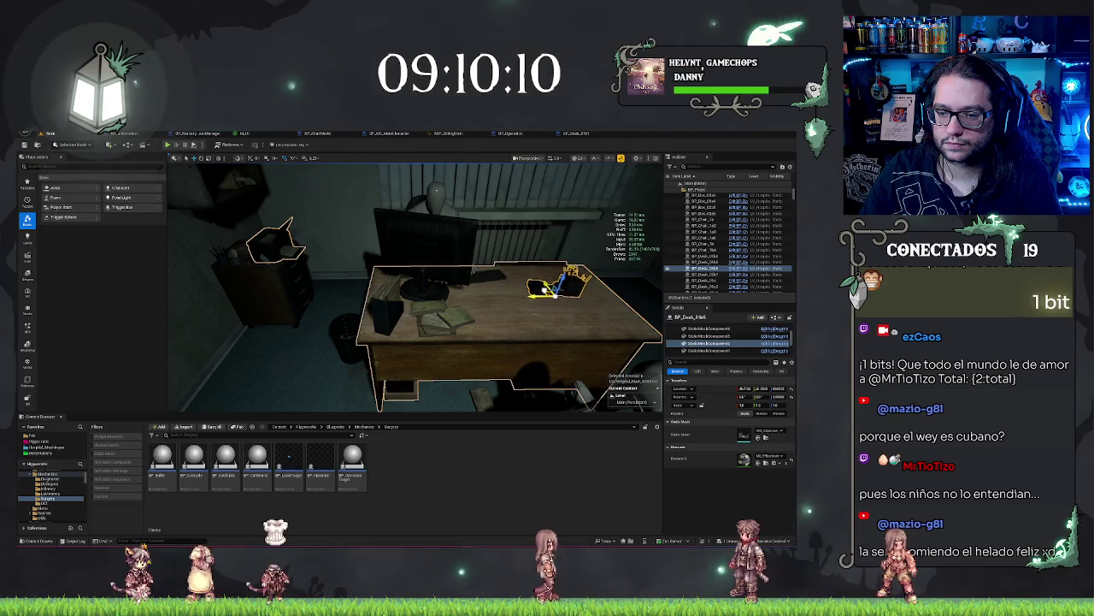
pyautogui.moveTo(560, 293); pyautogui.dragTo(539, 287)
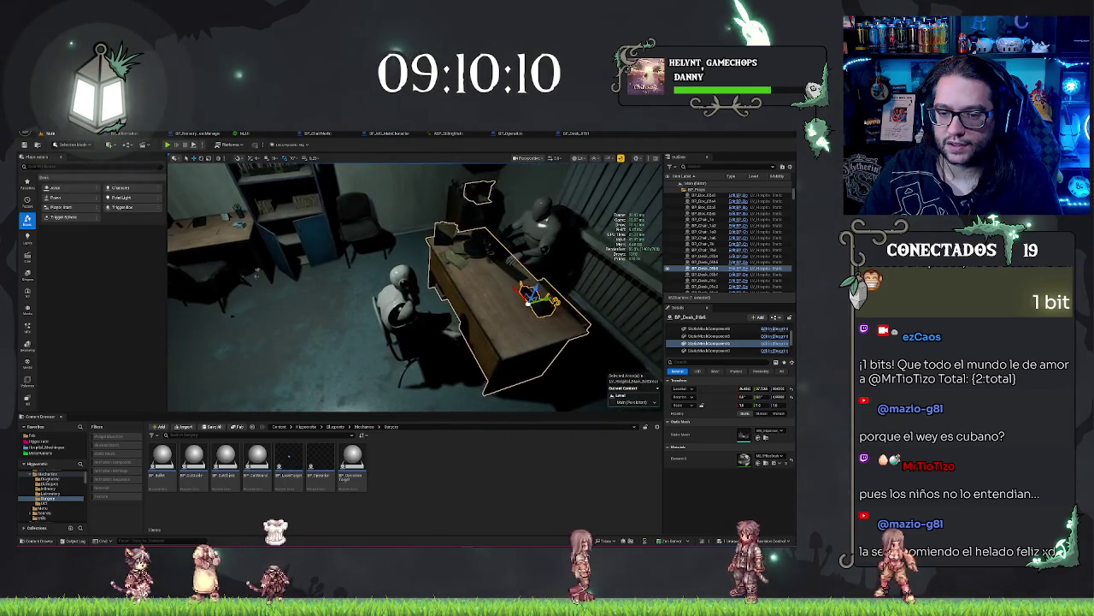
# Select the seated mannequin plus its chair and shift both slightly back from the desk
pyautogui.click(395, 357)
pyautogui.keyDown('ctrl'); pyautogui.click(445, 359); pyautogui.keyUp('ctrl')
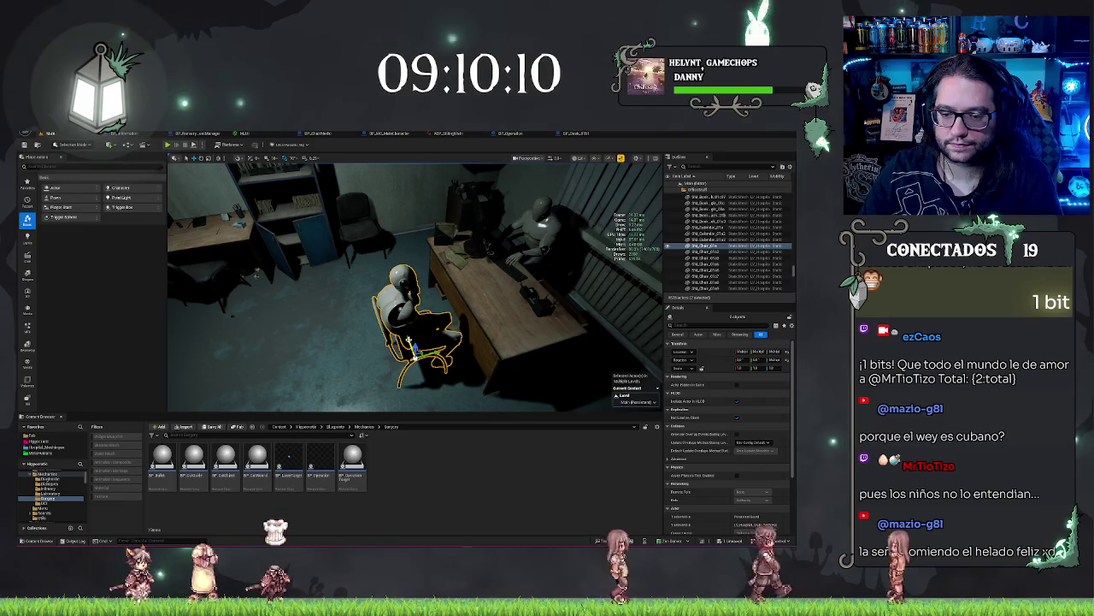
pyautogui.moveTo(432, 350); pyautogui.dragTo(440, 372)
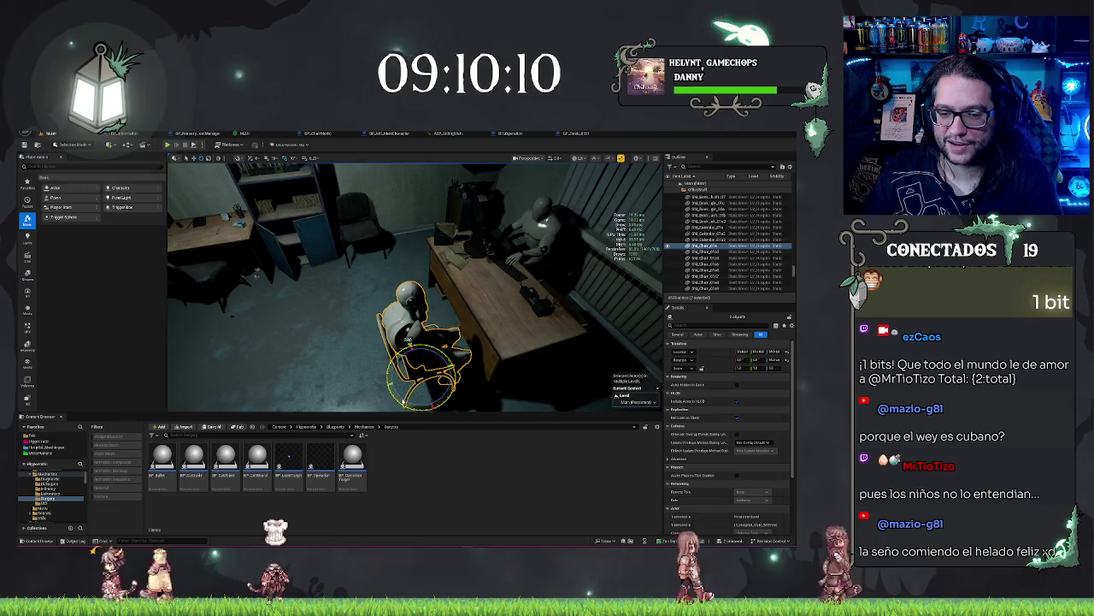
pyautogui.moveTo(432, 376); pyautogui.dragTo(368, 377)
pyautogui.click(428, 359)
pyautogui.moveTo(427, 359); pyautogui.dragTo(351, 359)
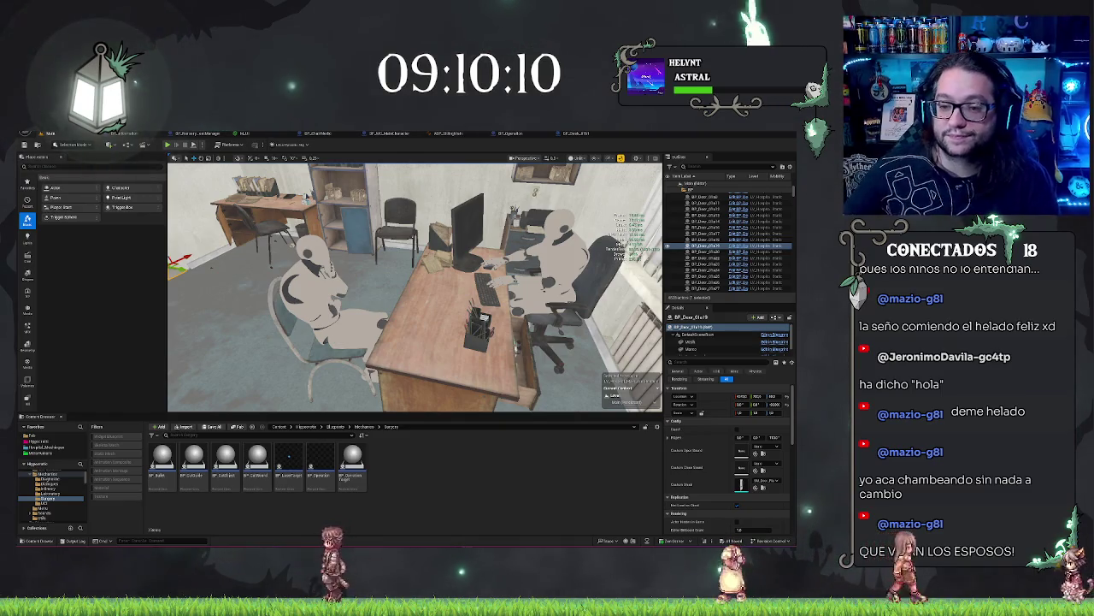
# Frame the door, turn back to the seated mannequins, and close the BP_Operation blueprint
pyautogui.press('f')
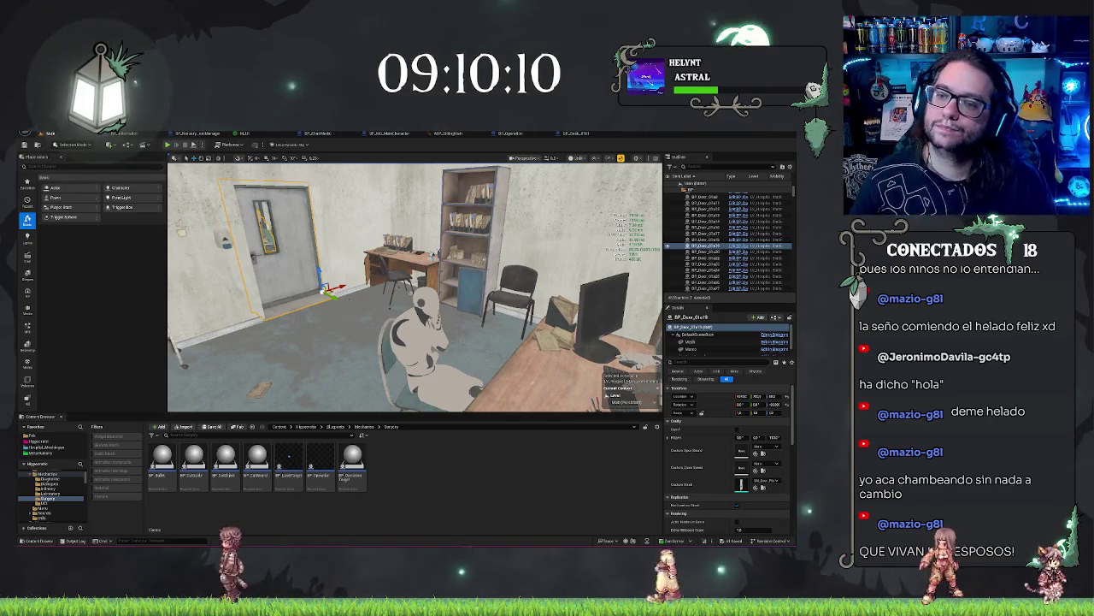
pyautogui.moveTo(415, 286)
pyautogui.mouseDown()
pyautogui.moveTo(478, 286)
pyautogui.moveTo(535, 239)
pyautogui.mouseUp()
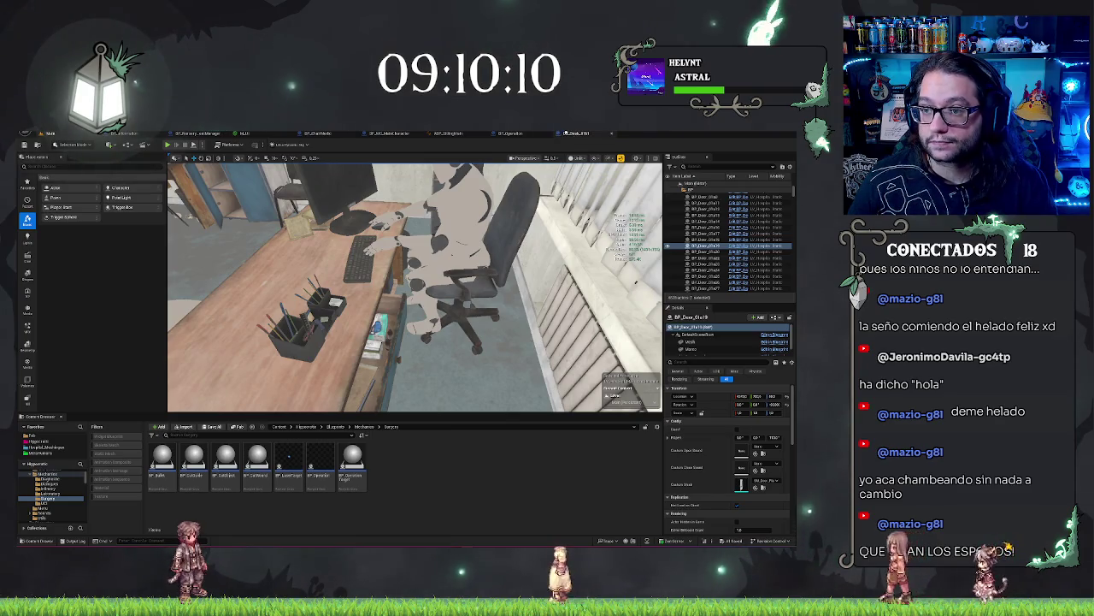
pyautogui.click(513, 134)
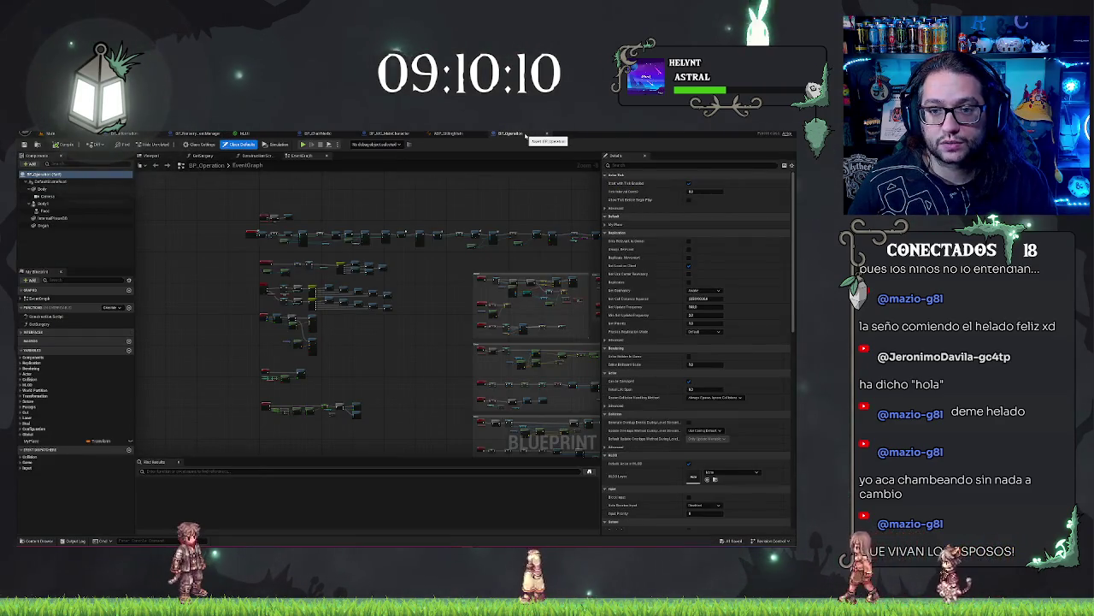
pyautogui.click(523, 133)
# Orbit the BP_ChairMedic chair to view its side, then return to the main level
pyautogui.click(316, 133)
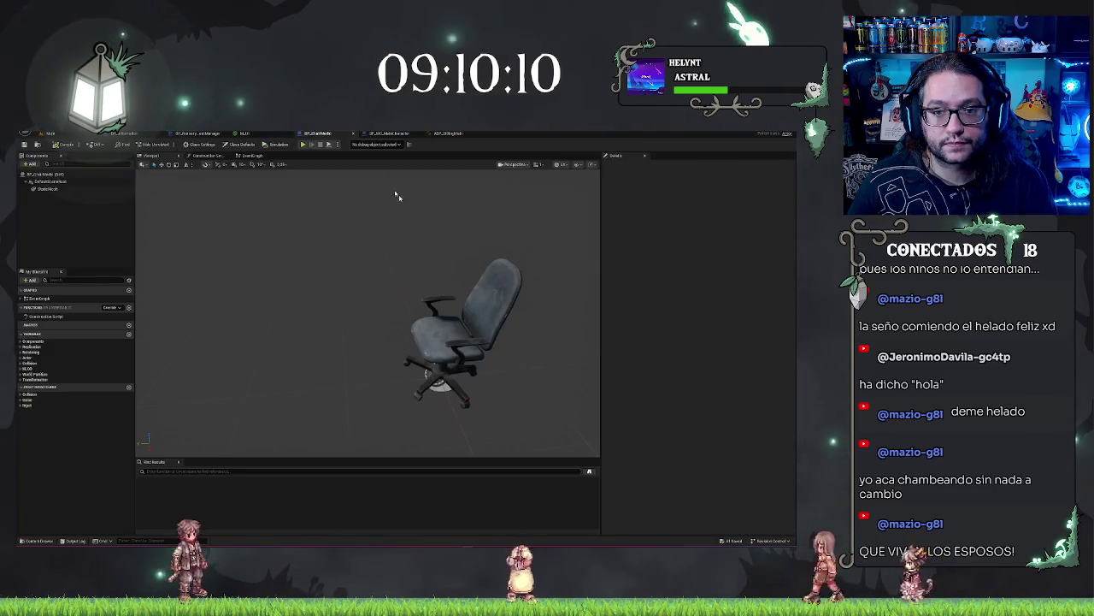
pyautogui.moveTo(412, 268)
pyautogui.mouseDown()
pyautogui.moveTo(393, 270)
pyautogui.moveTo(427, 268)
pyautogui.moveTo(412, 269)
pyautogui.mouseUp()
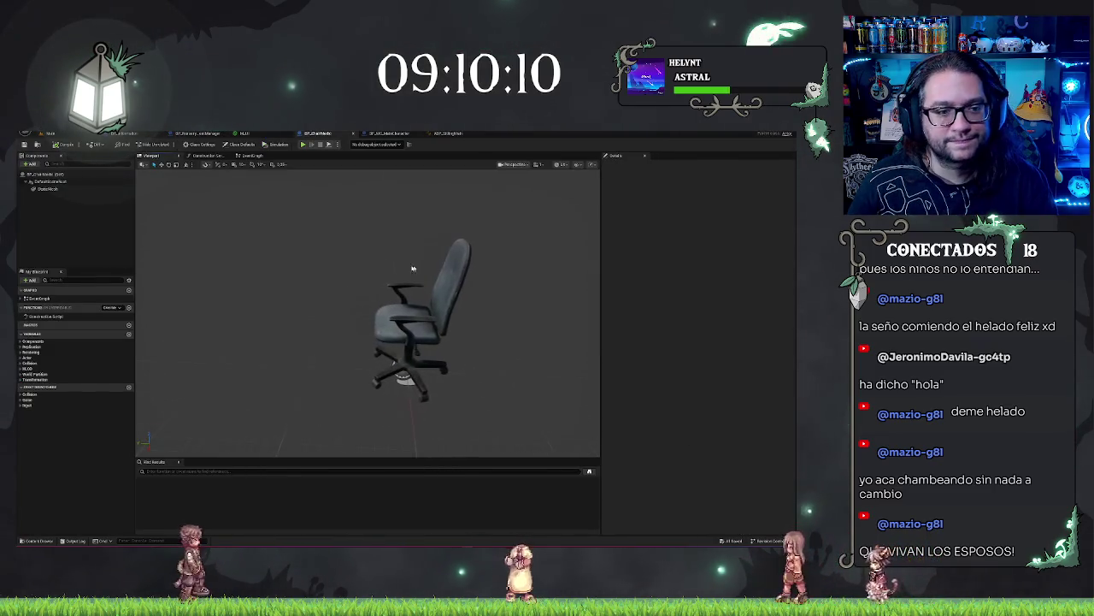
pyautogui.click(64, 133)
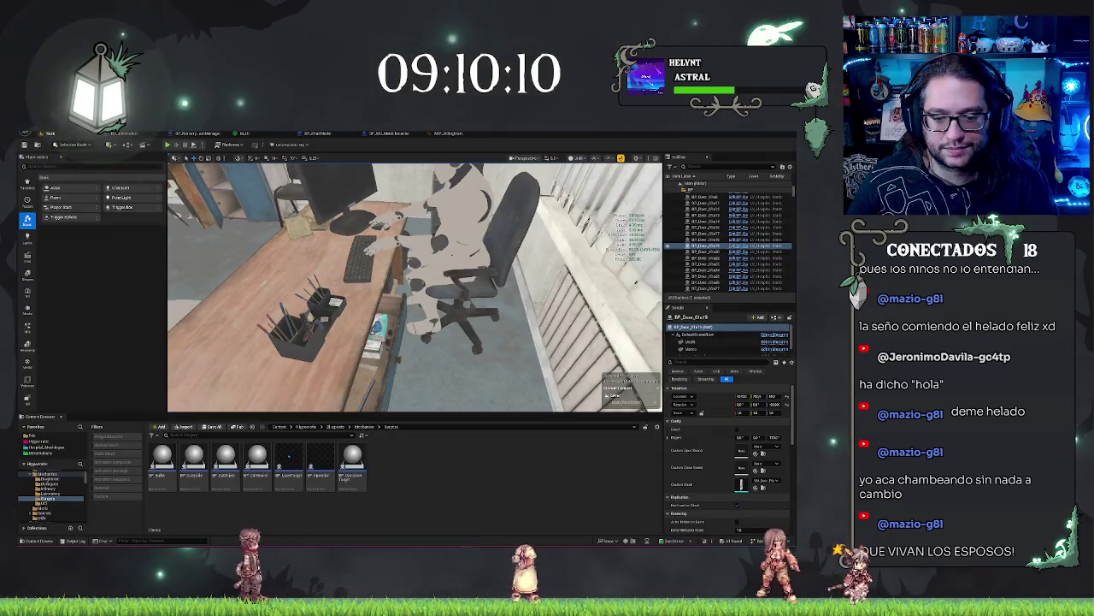
# Browse to the mannequin's Anim to Play asset, preview A_bonus_loop_06, then select it with its neighbour
pyautogui.click(427, 256)
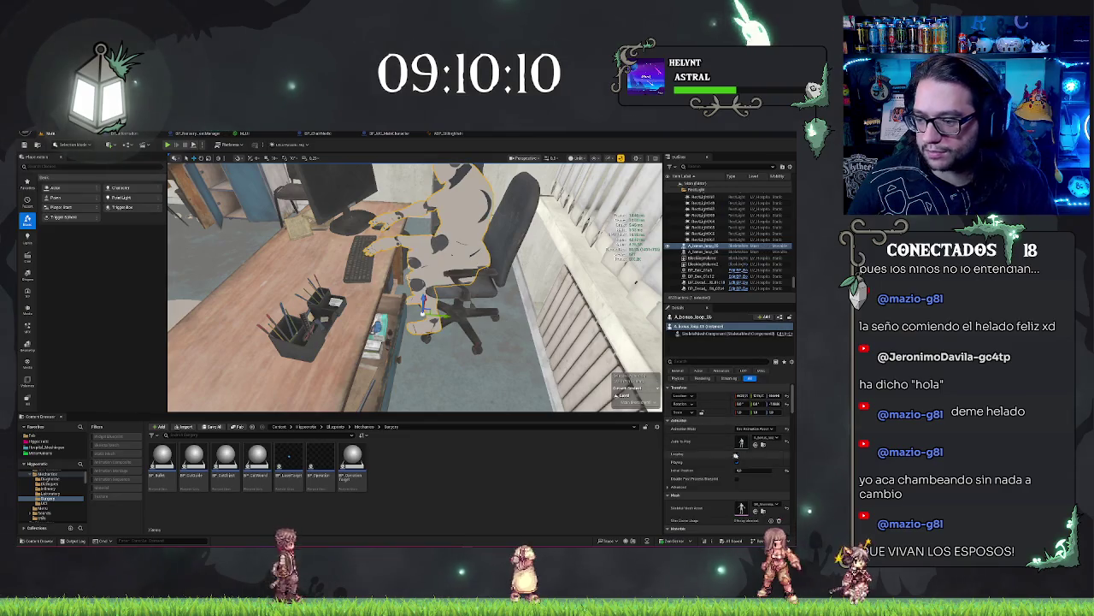
pyautogui.click(763, 443)
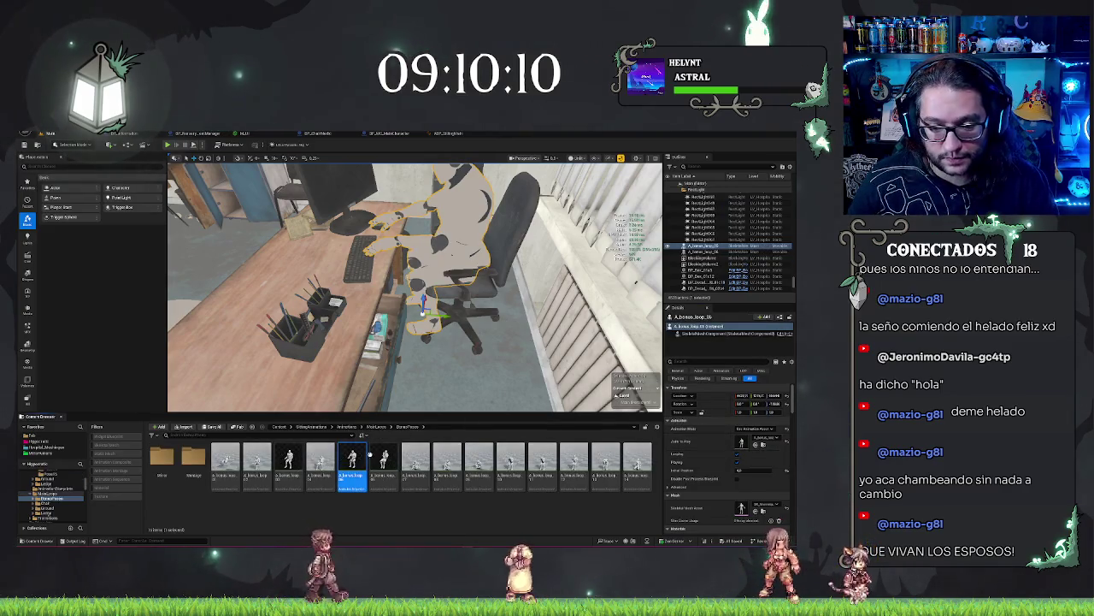
pyautogui.moveTo(402, 457)
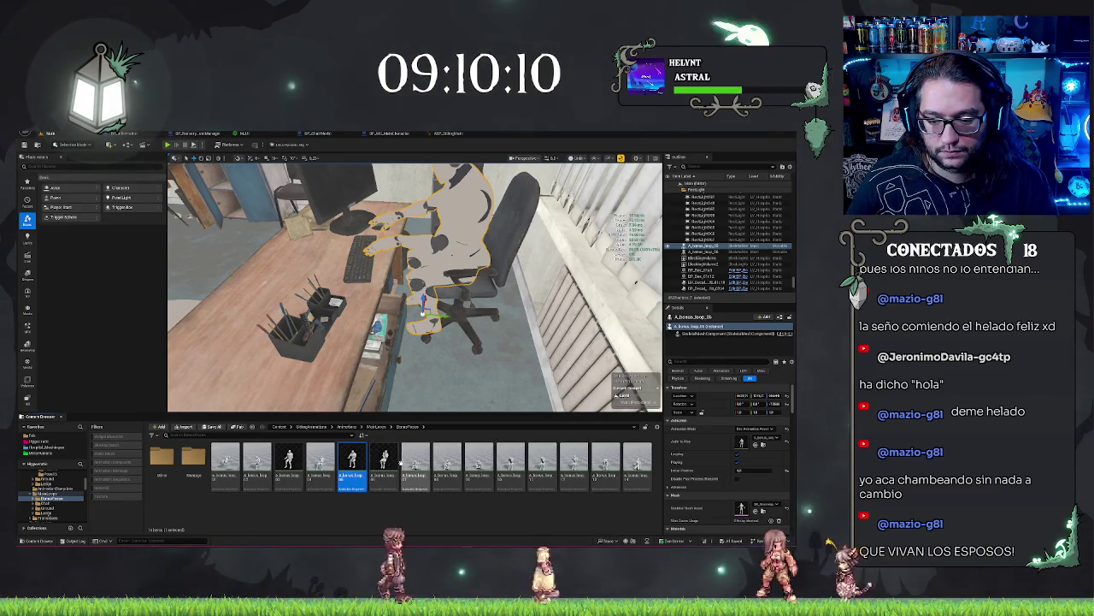
pyautogui.doubleClick(396, 459)
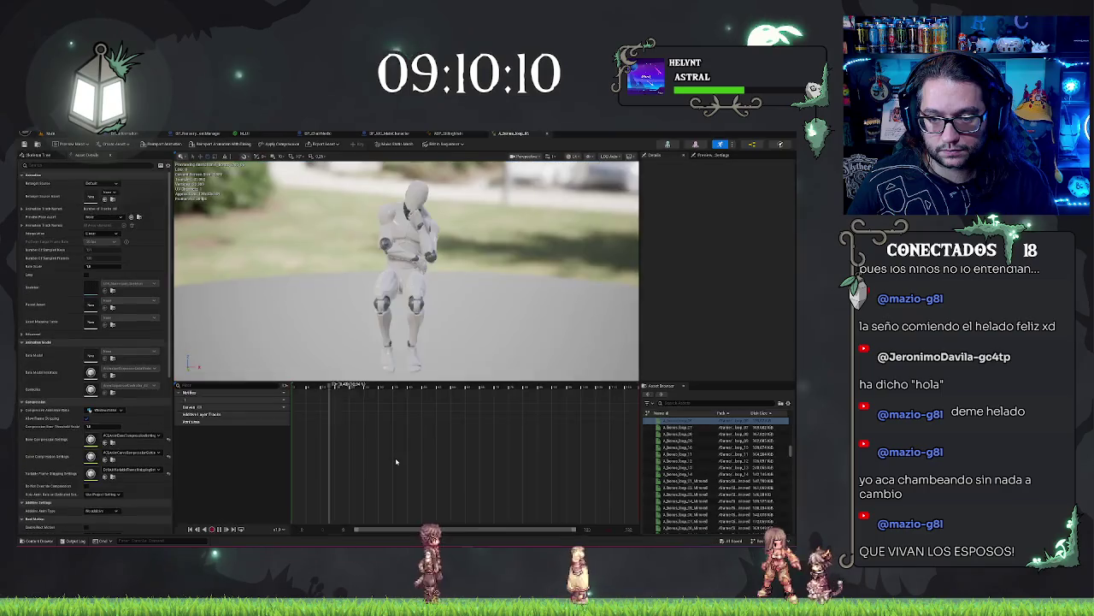
pyautogui.hotkey('ctrl', 'w')
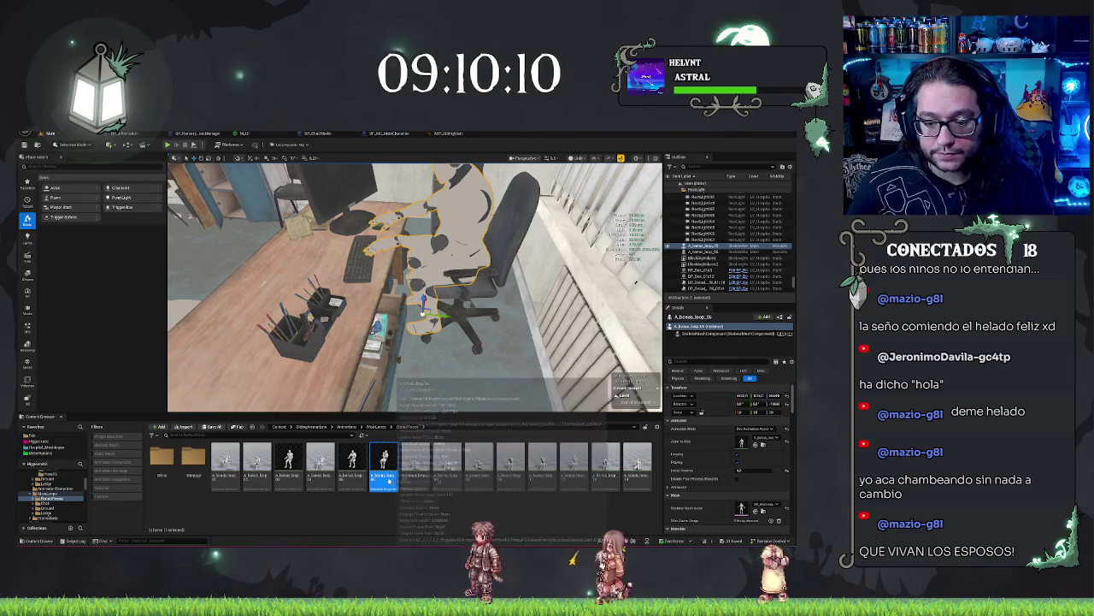
pyautogui.keyDown('ctrl'); pyautogui.click(351, 462); pyautogui.keyUp('ctrl')
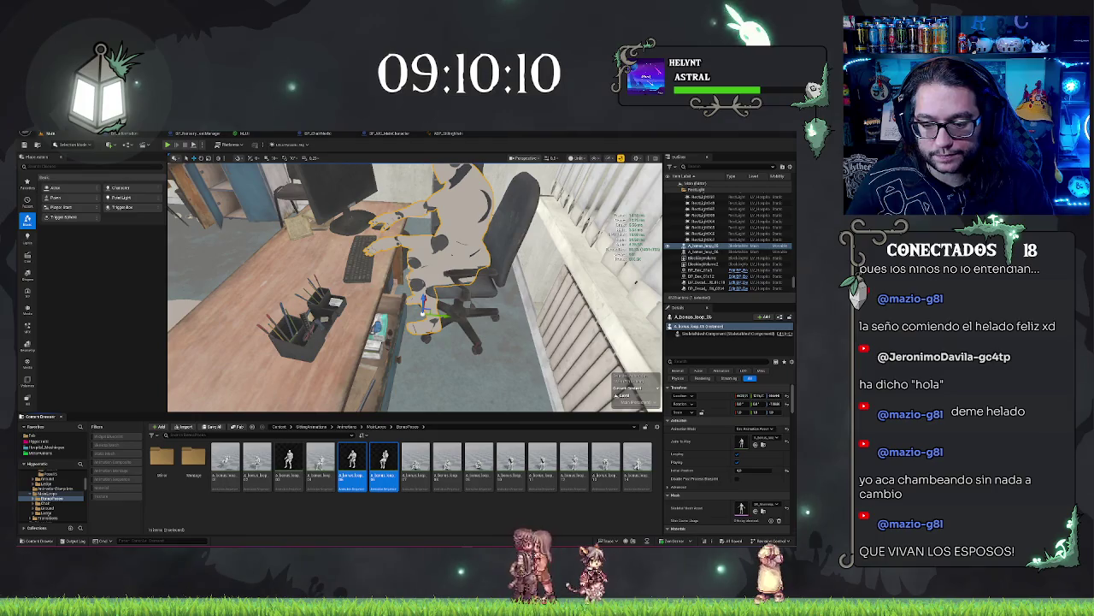
pyautogui.rightClick(387, 460)
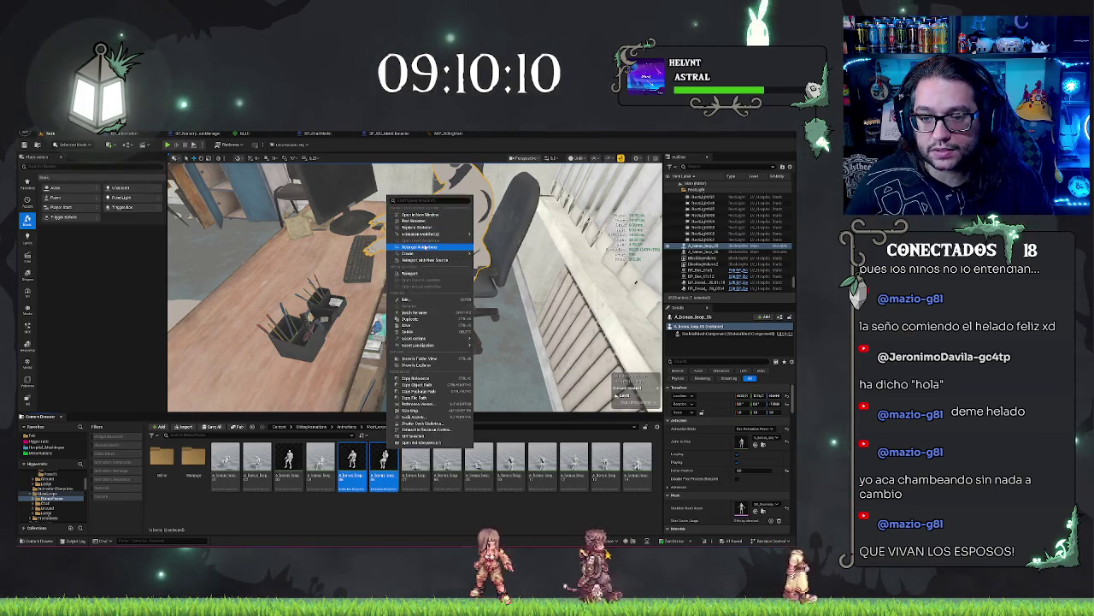
# Retarget the selected animations with a BodyShape mesh as Target Skeletal Mesh
pyautogui.click(419, 246)
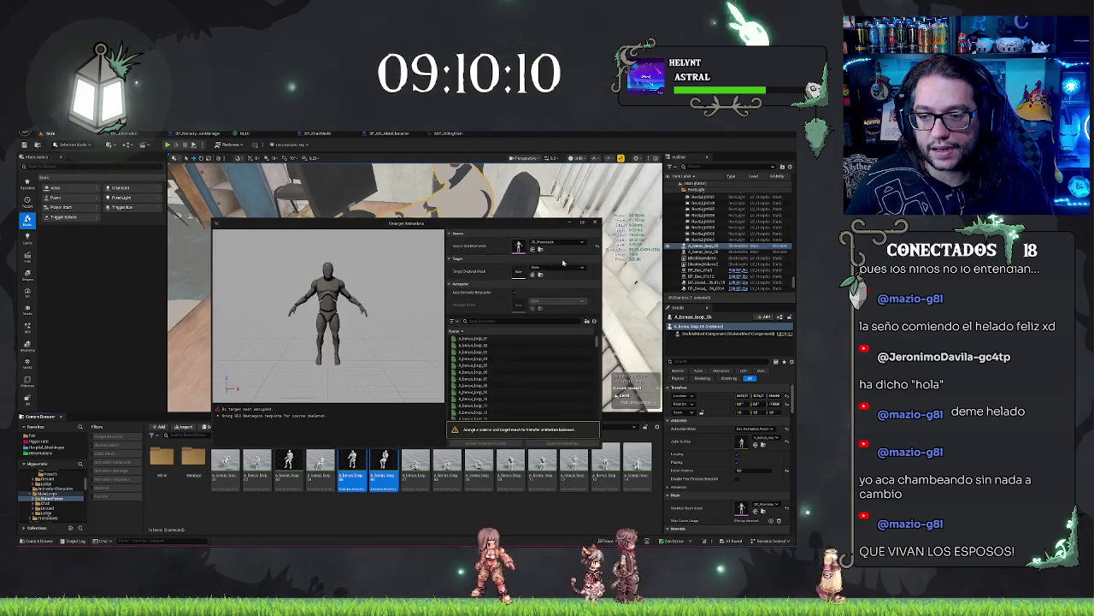
pyautogui.click(549, 269)
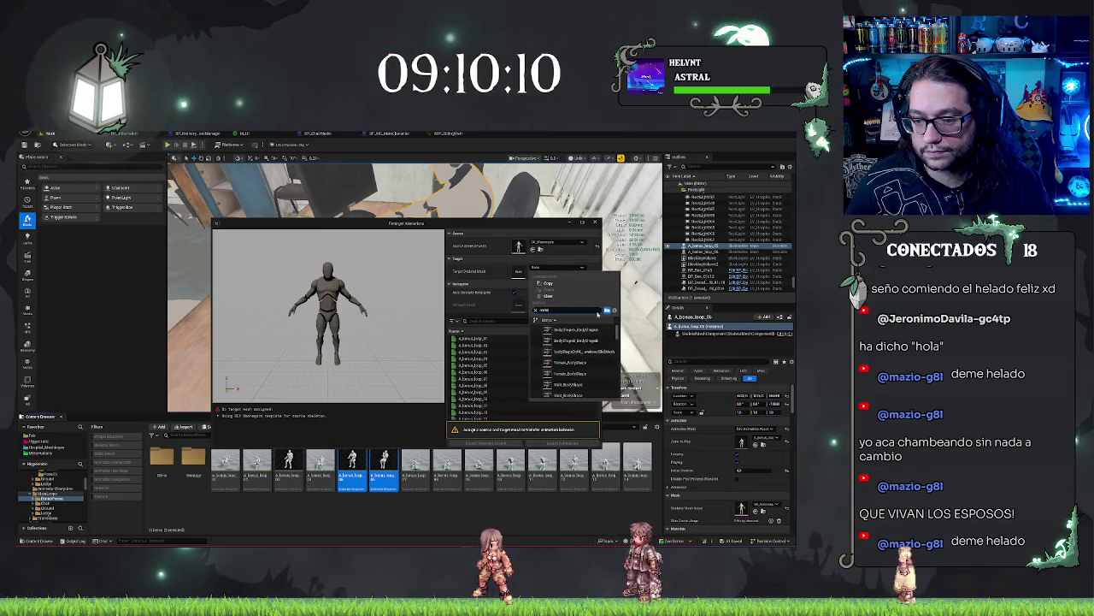
pyautogui.scroll(-2, 589, 355)
pyautogui.scroll(-3, 589, 368)
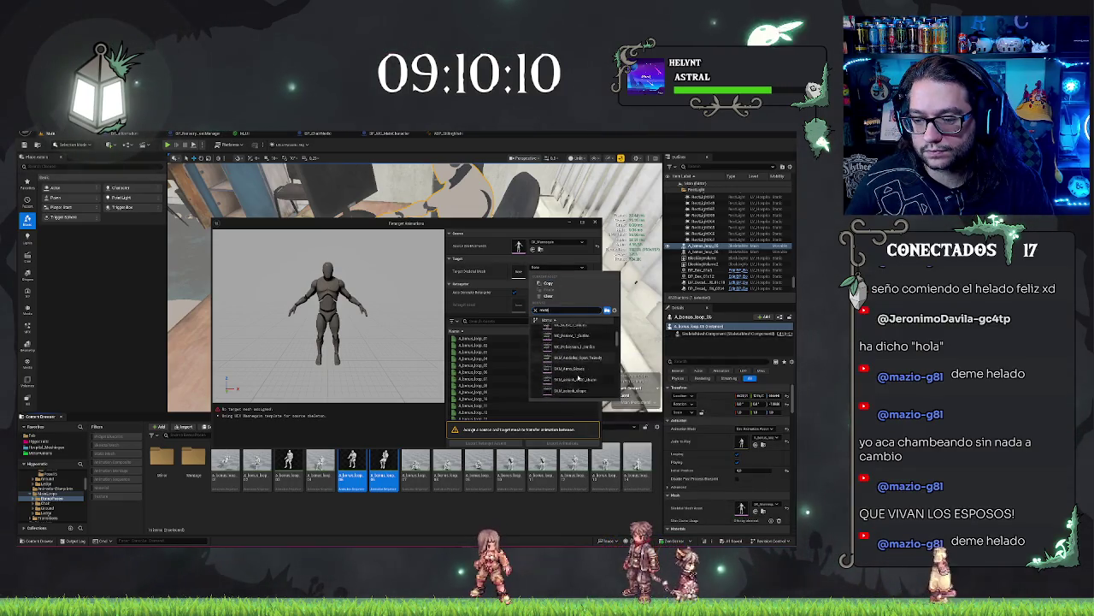
pyautogui.scroll(5, 578, 368)
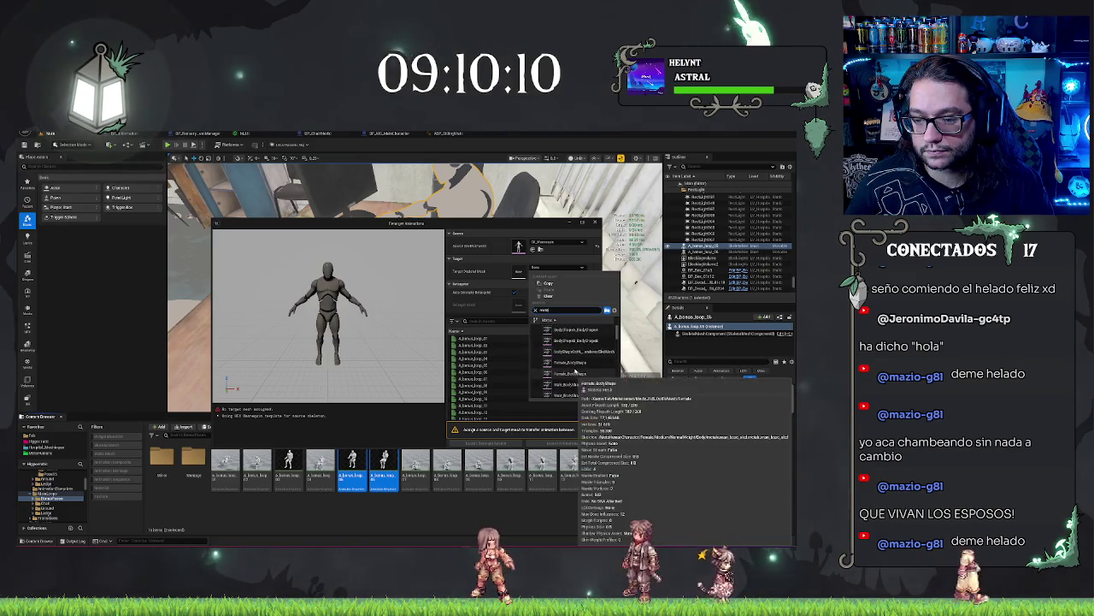
pyautogui.click(581, 330)
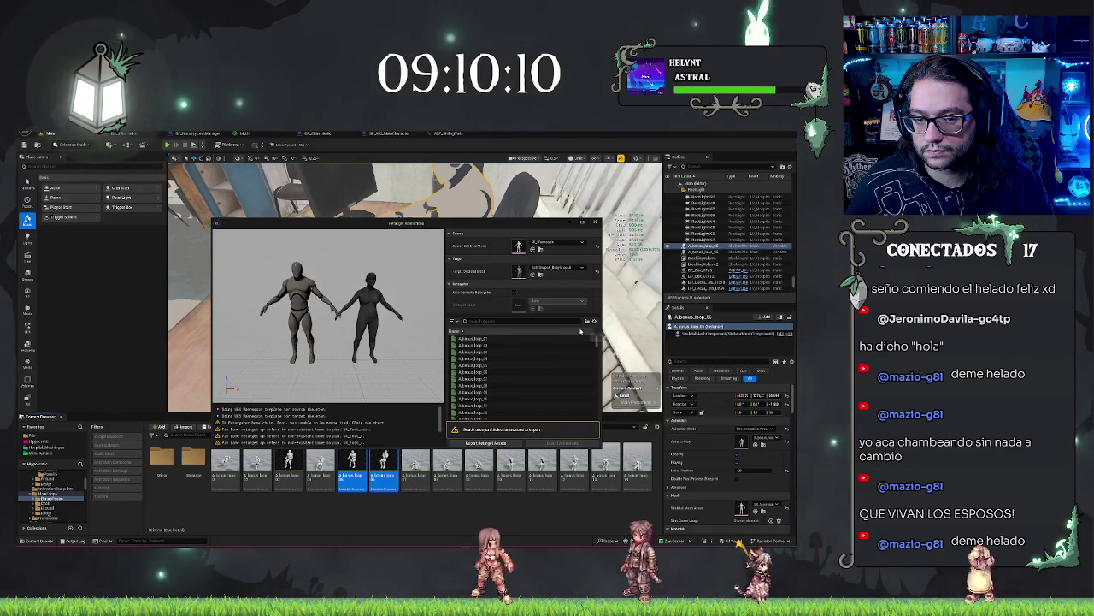
pyautogui.click(567, 270)
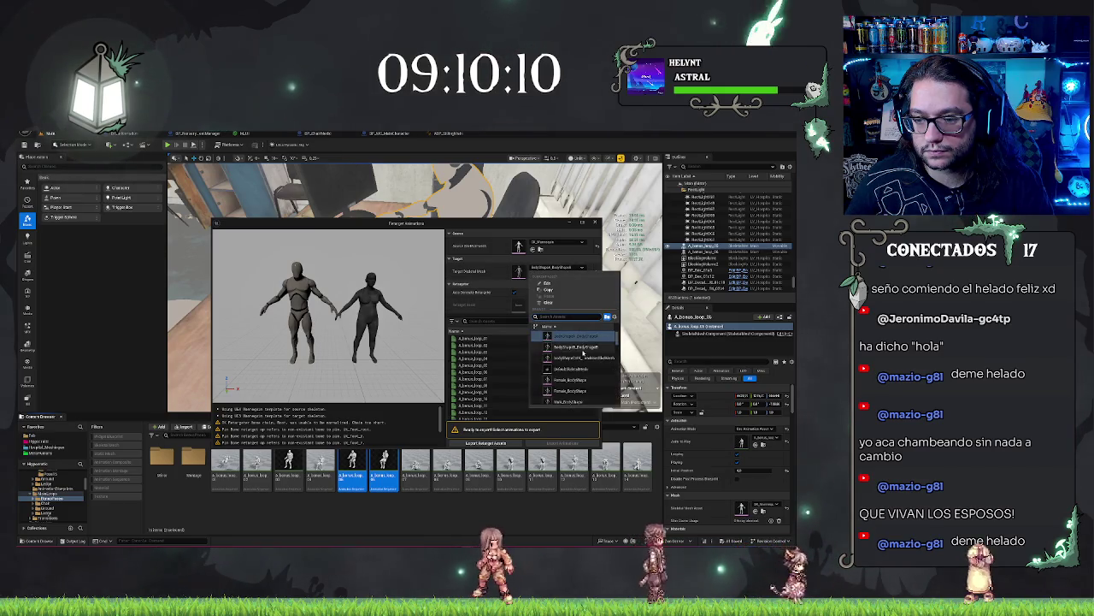
pyautogui.click(583, 348)
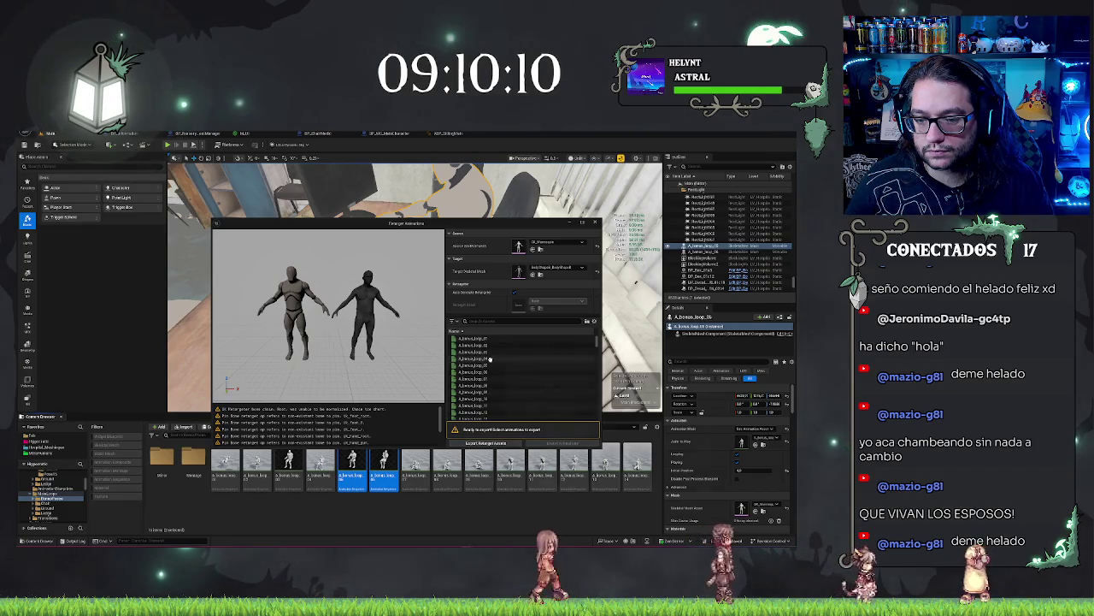
# Choose the A_chair animation in the retarget list for export
pyautogui.scroll(-5, 521, 377)
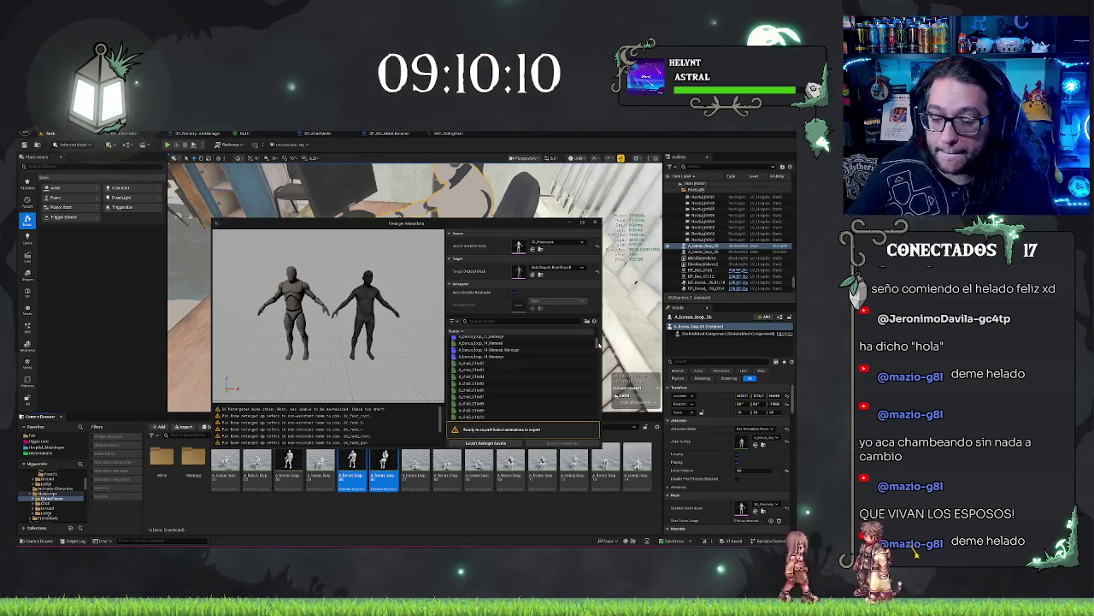
pyautogui.click(520, 364)
pyautogui.scroll(3, 597, 348)
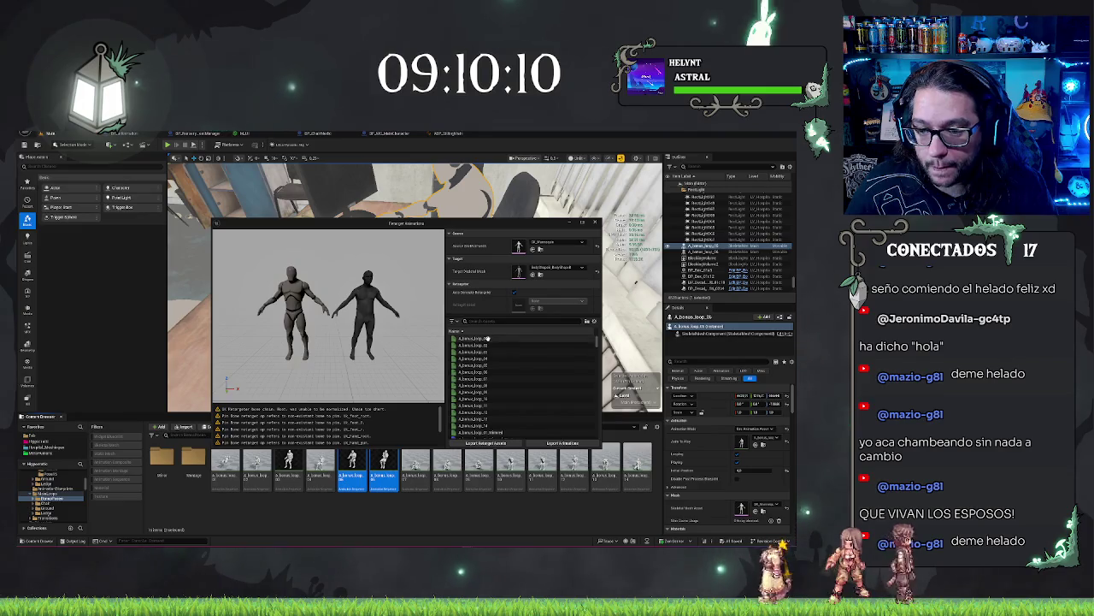
pyautogui.rightClick(259, 522)
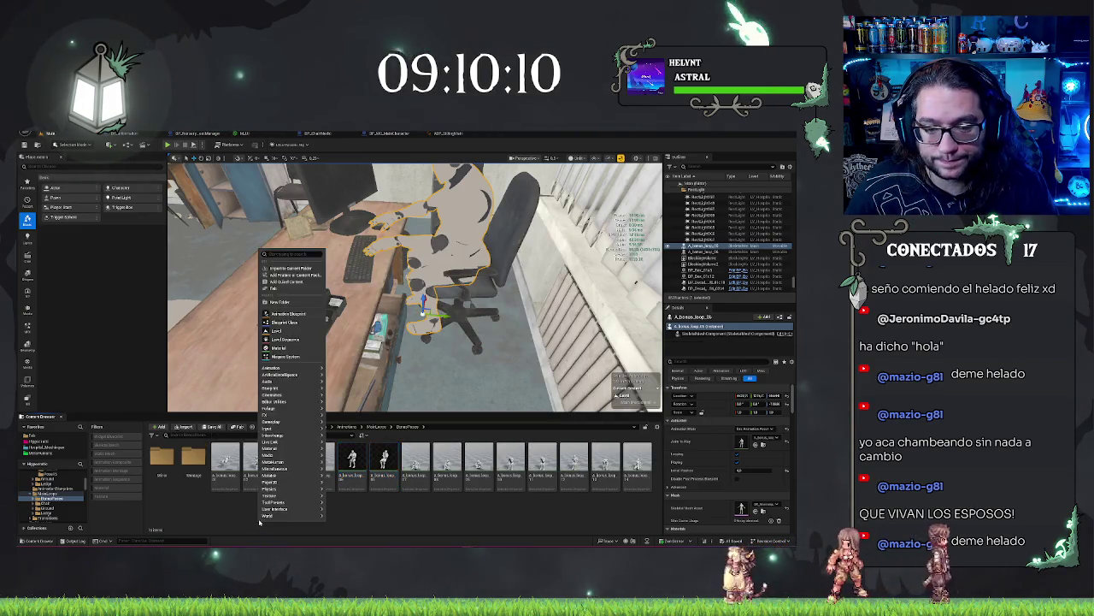
# Browse the content tree through Characters to reach the Animations folder
pyautogui.click(45, 441)
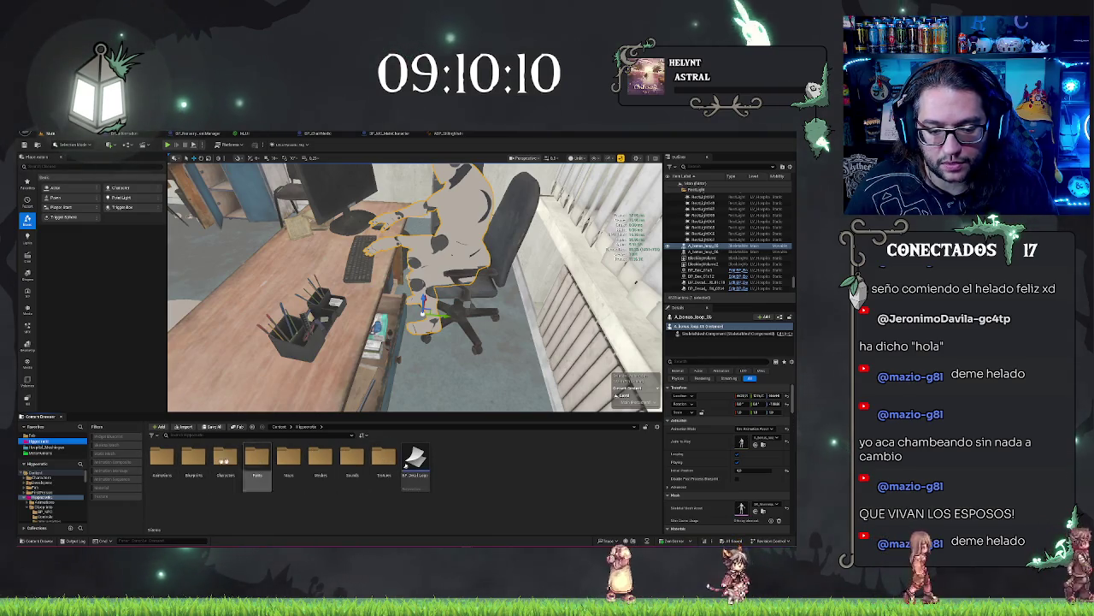
pyautogui.doubleClick(216, 459)
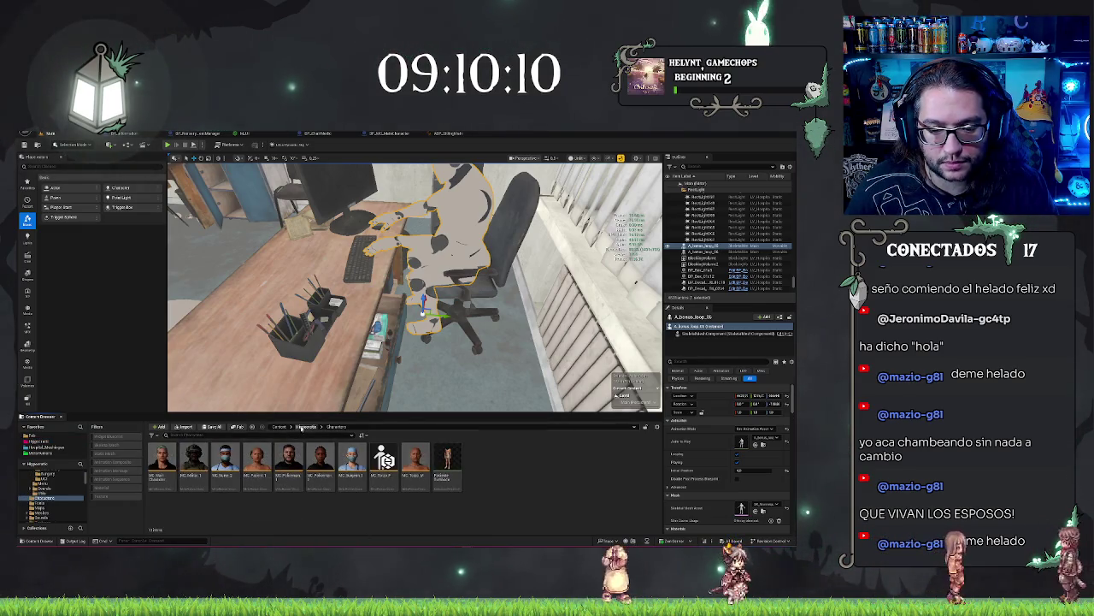
pyautogui.hotkey('alt', 'Left')
pyautogui.rightClick(492, 496)
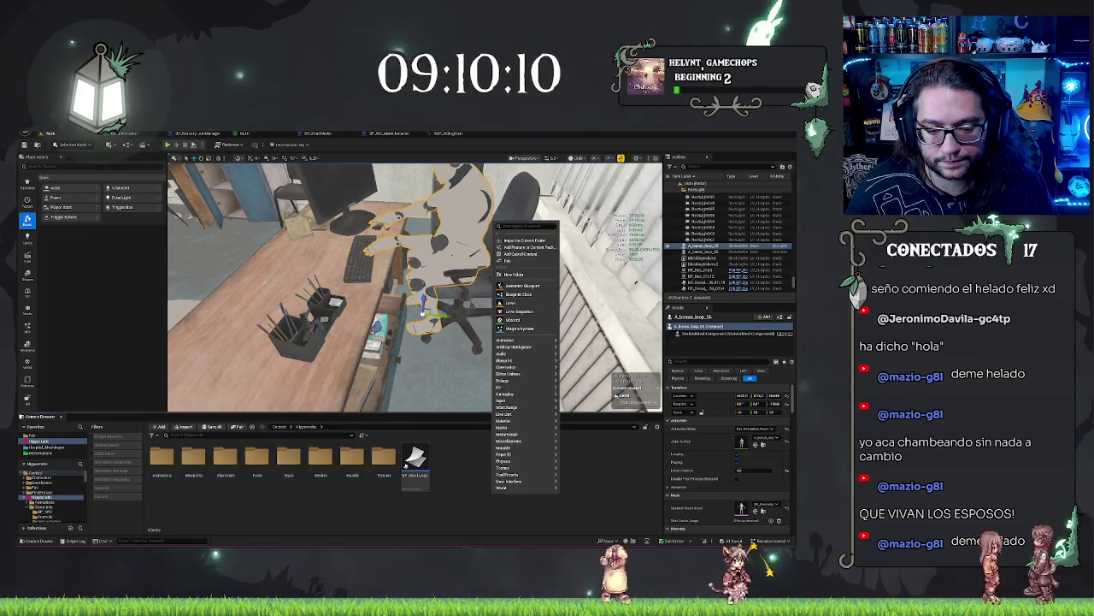
pyautogui.click(158, 454)
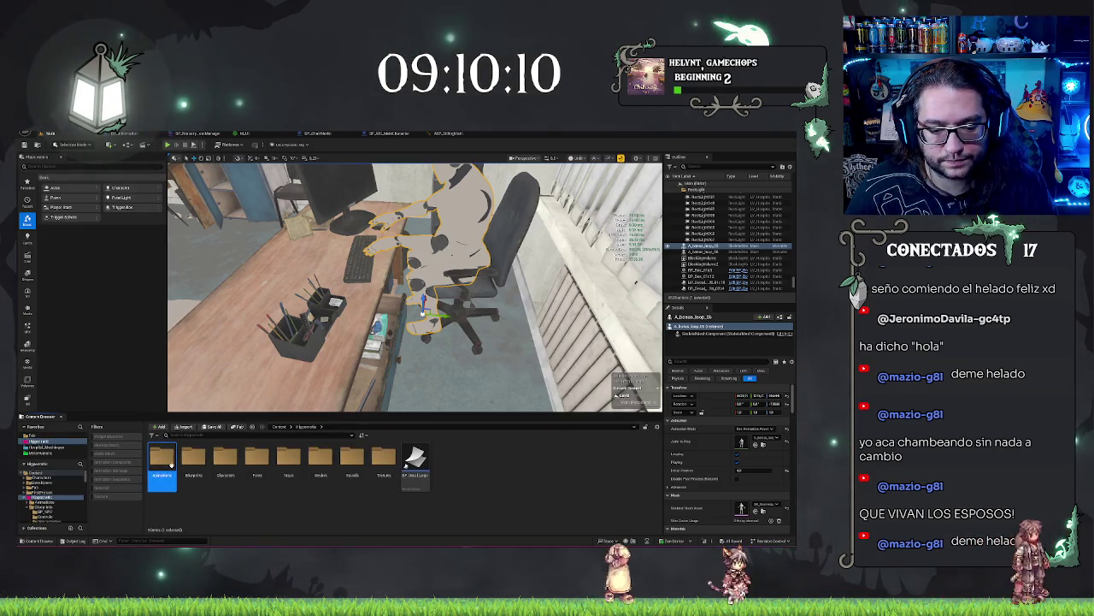
# Create a new subfolder inside Animations, name it, and open it
pyautogui.doubleClick(171, 464)
pyautogui.rightClick(278, 477)
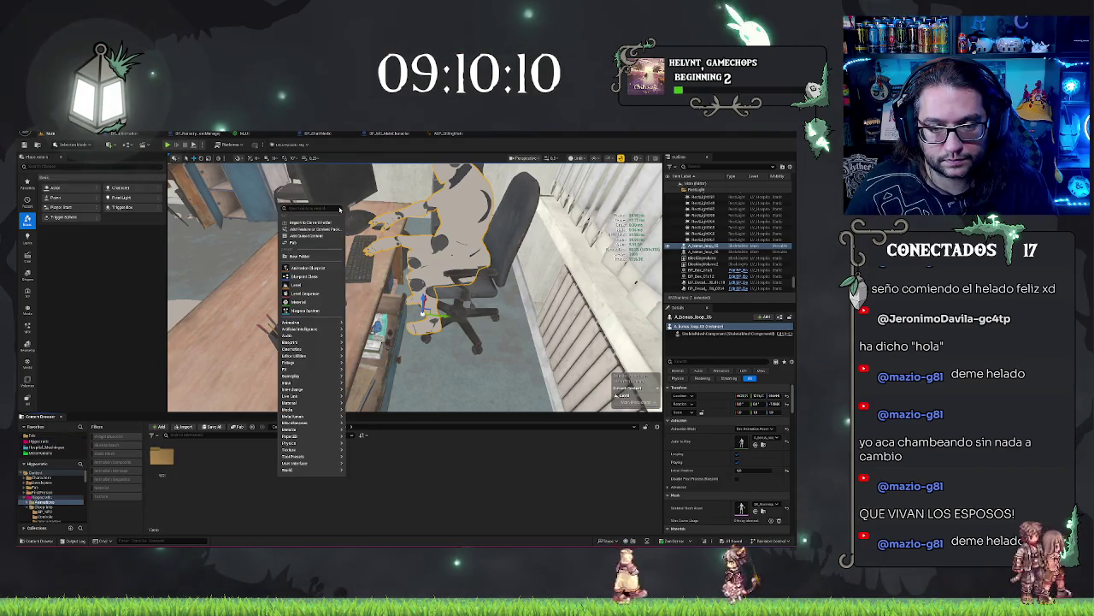
pyautogui.click(316, 254)
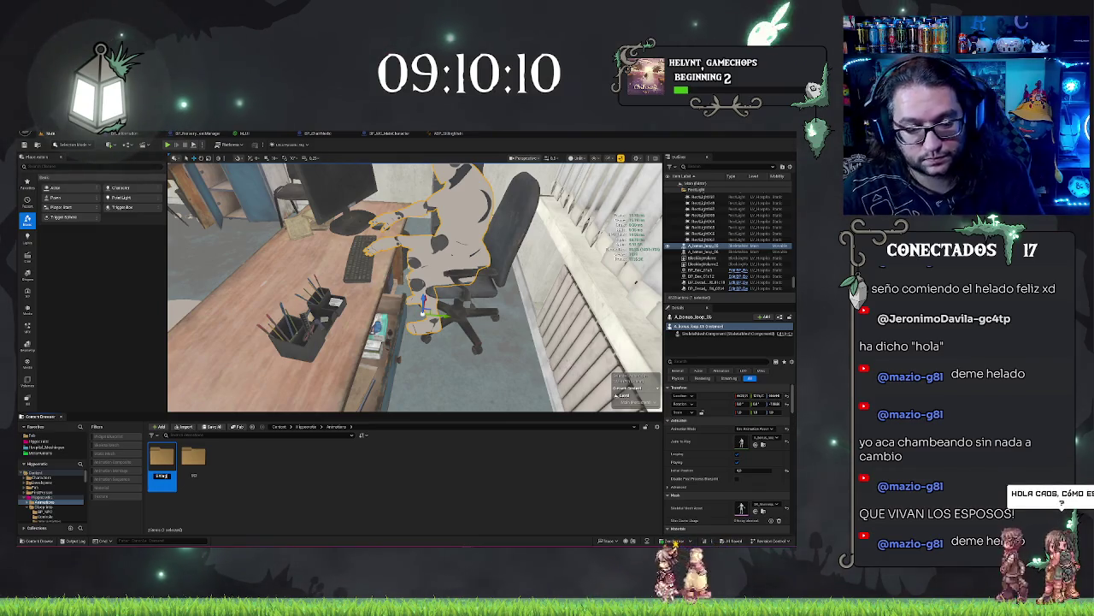
pyautogui.press('Return')
pyautogui.doubleClick(162, 459)
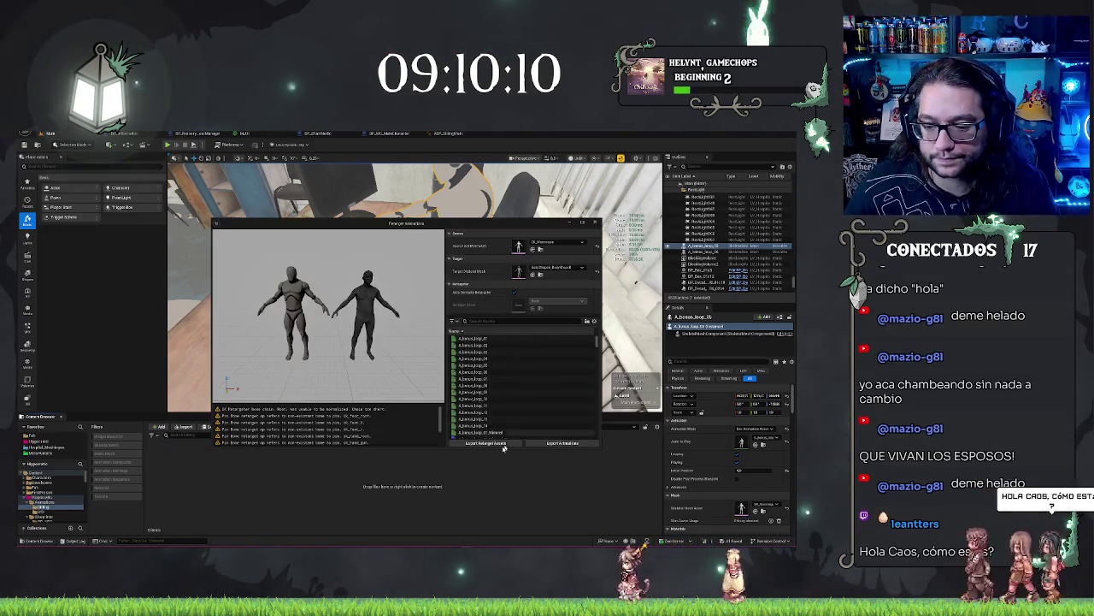
# Select every animation listed in the Retarget Animations window
pyautogui.click(594, 339)
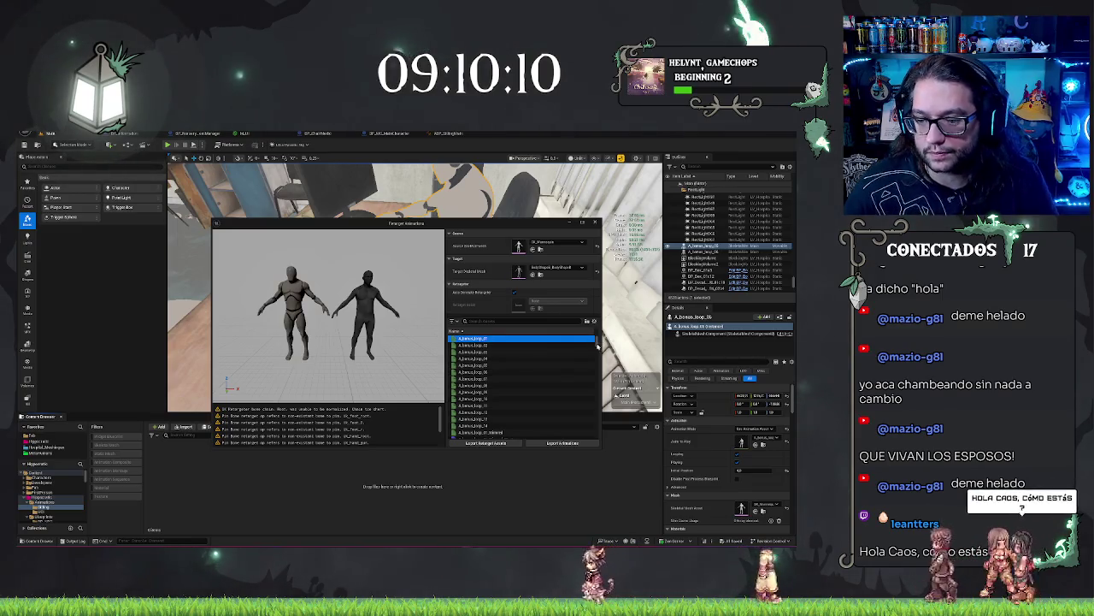
pyautogui.moveTo(598, 345); pyautogui.dragTo(602, 465)
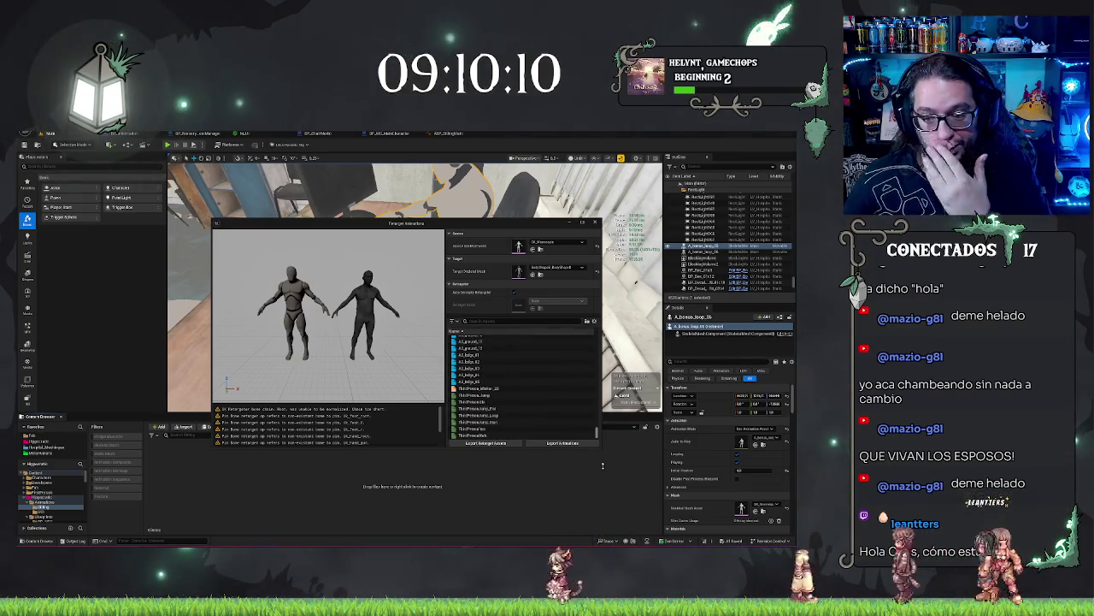
pyautogui.keyDown('shift'); pyautogui.click(530, 435); pyautogui.keyUp('shift')
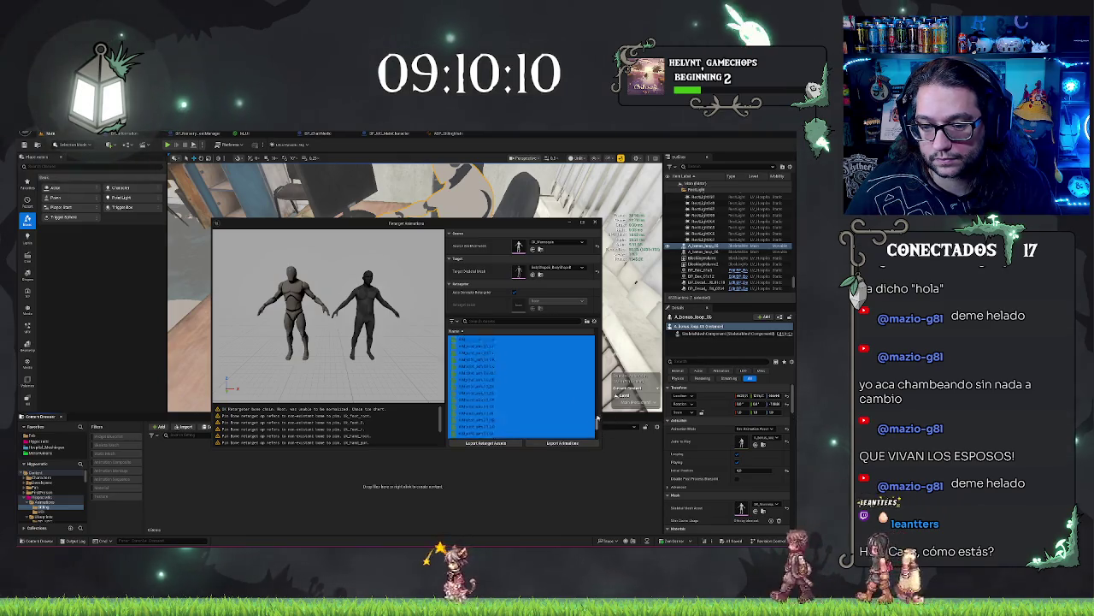
pyautogui.moveTo(600, 436); pyautogui.dragTo(597, 341)
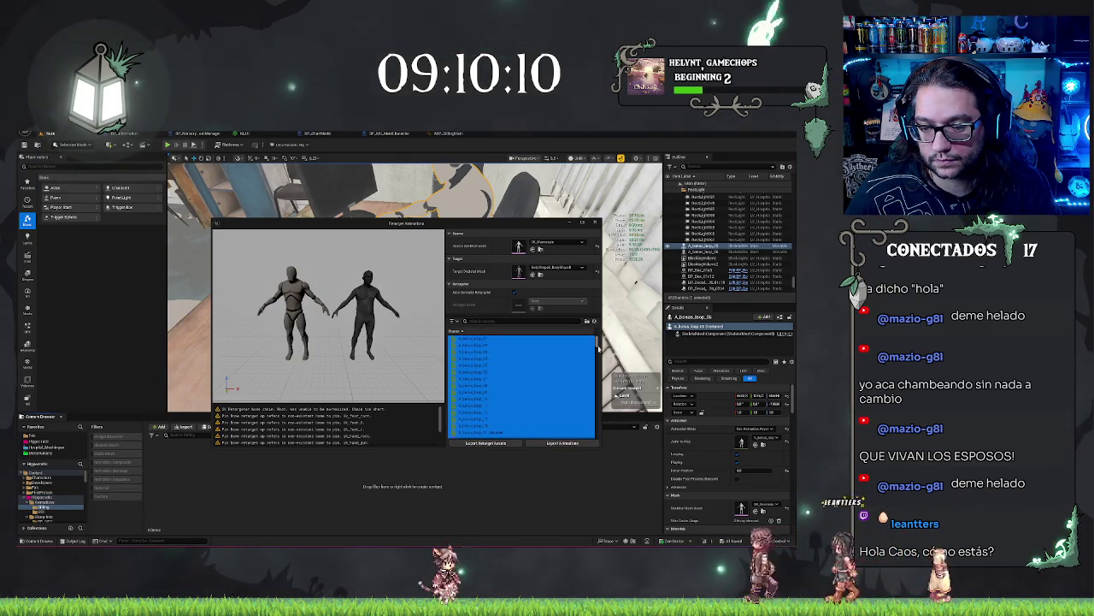
pyautogui.moveTo(600, 403); pyautogui.dragTo(610, 435)
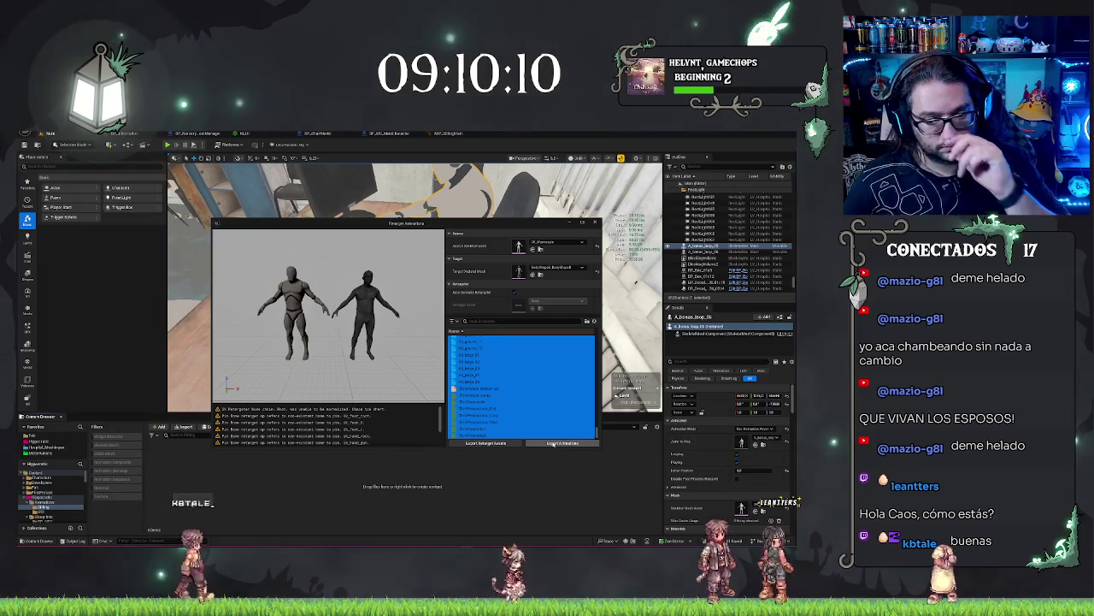
# Export the retargeted animations into the new Animations subfolder with a name prefix, confirming Batch Export Options
pyautogui.click(553, 443)
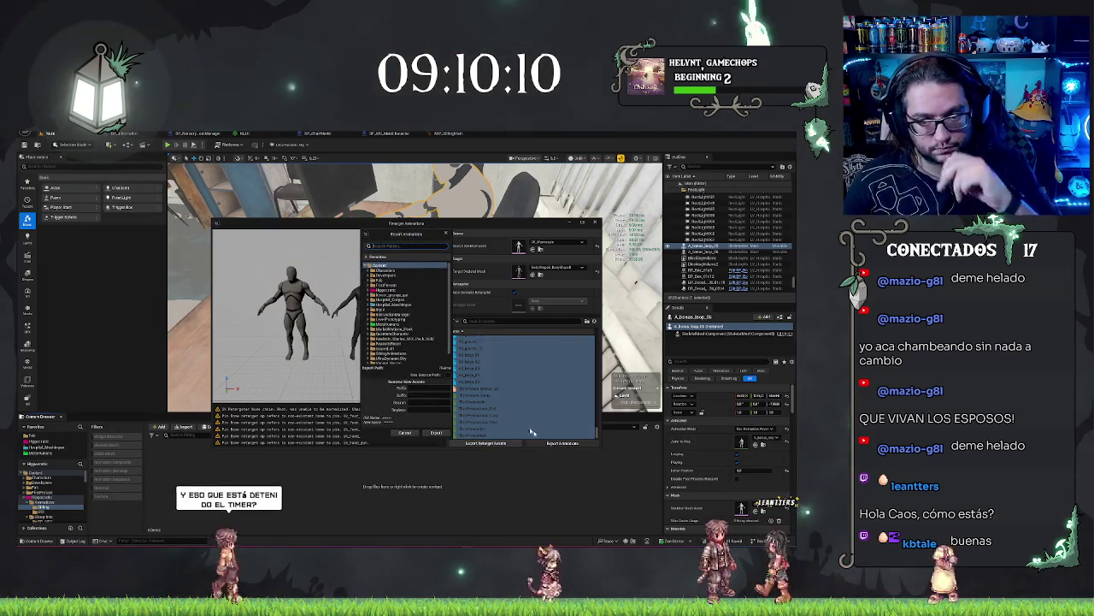
pyautogui.click(377, 290)
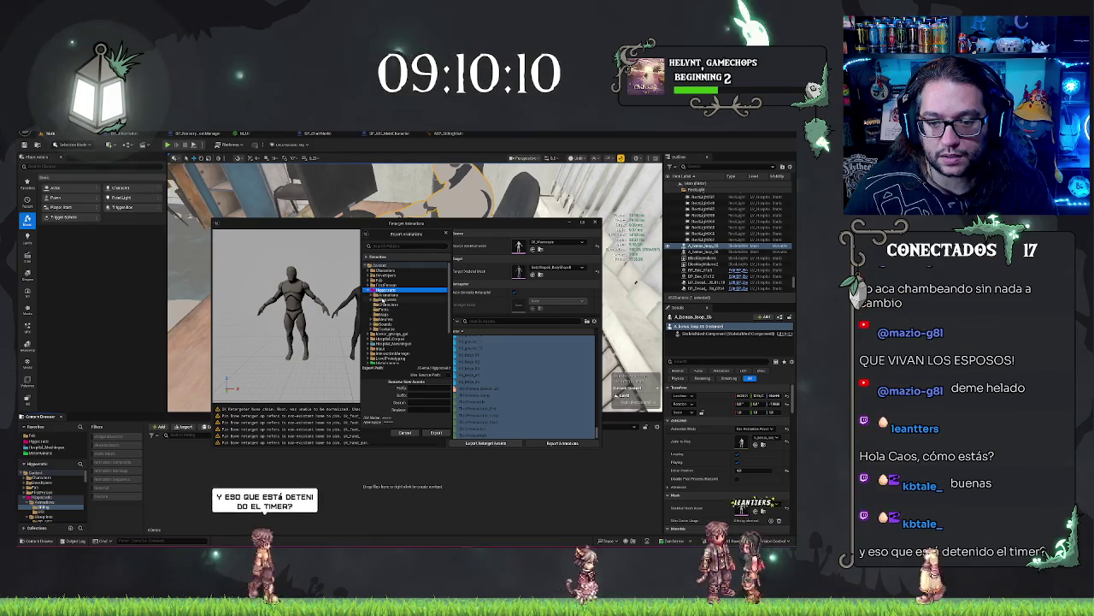
pyautogui.doubleClick(386, 299)
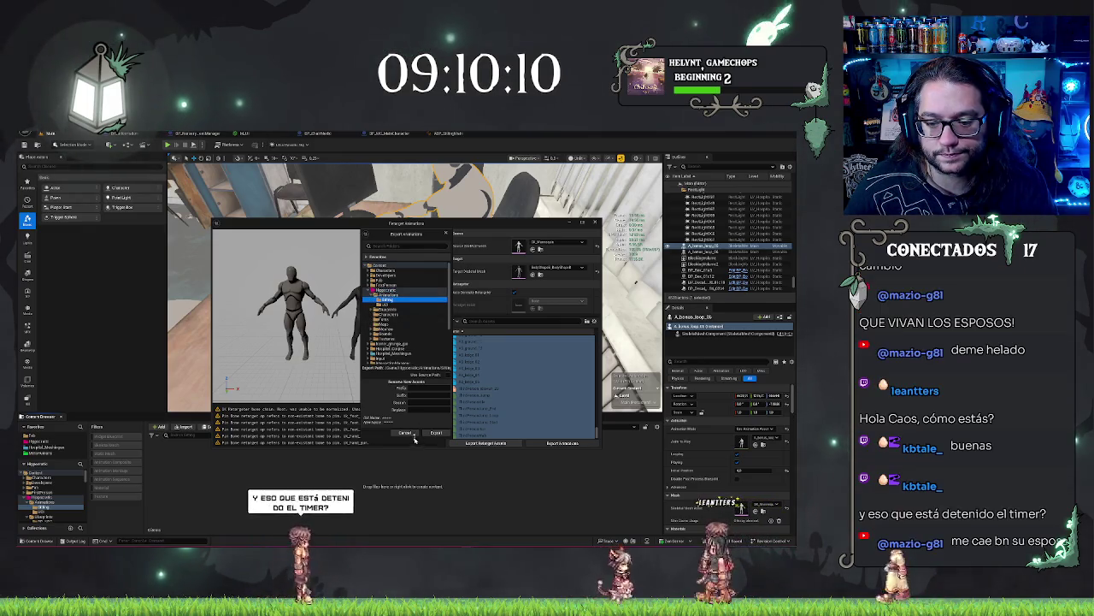
pyautogui.click(413, 388)
pyautogui.write('MHL_')
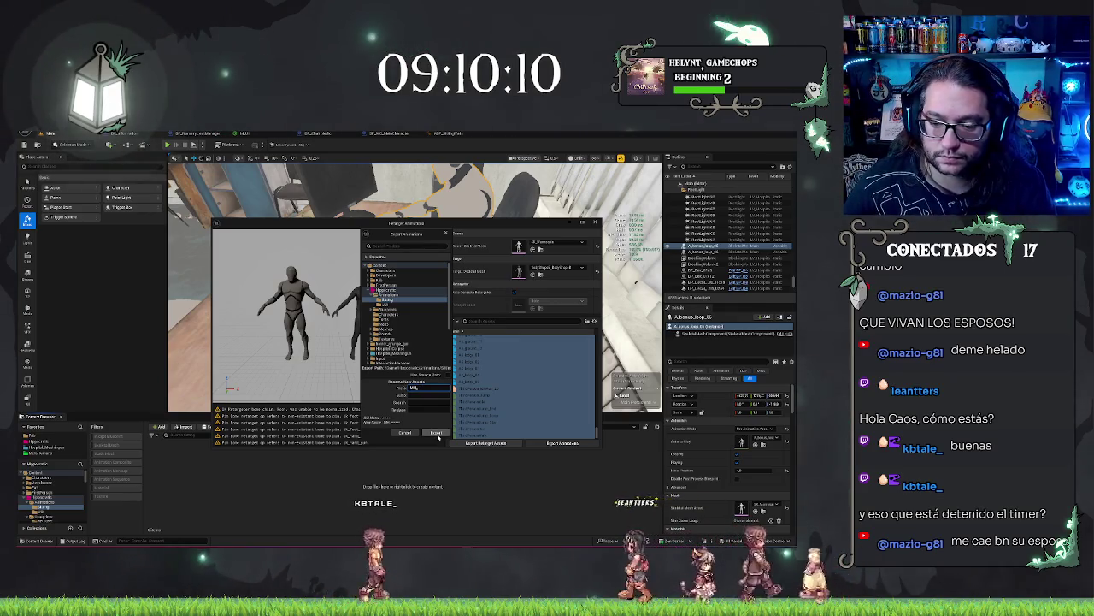
pyautogui.click(437, 434)
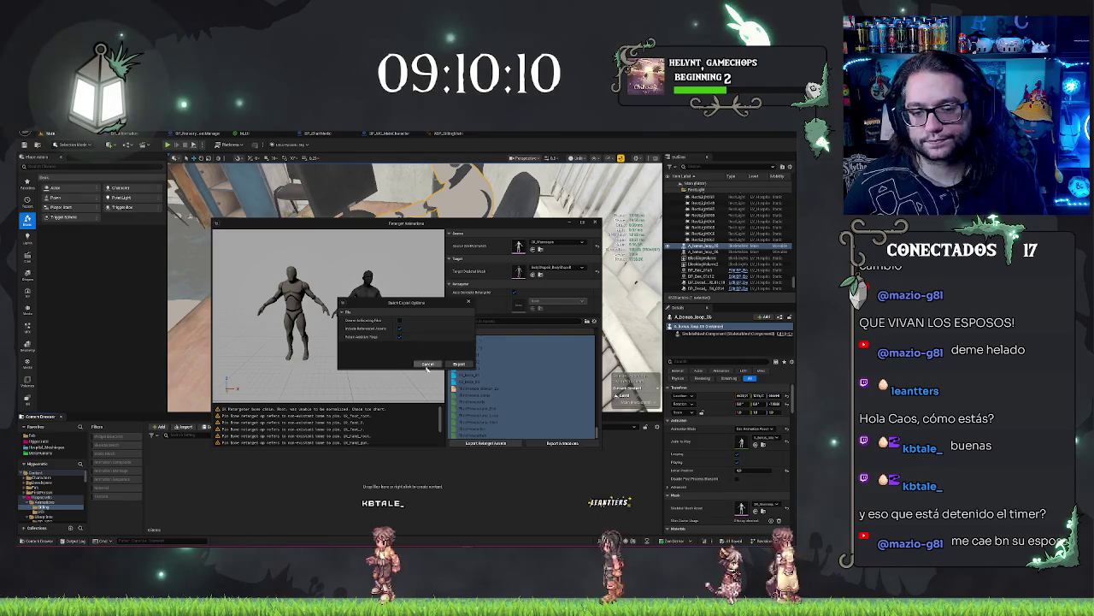
pyautogui.click(460, 365)
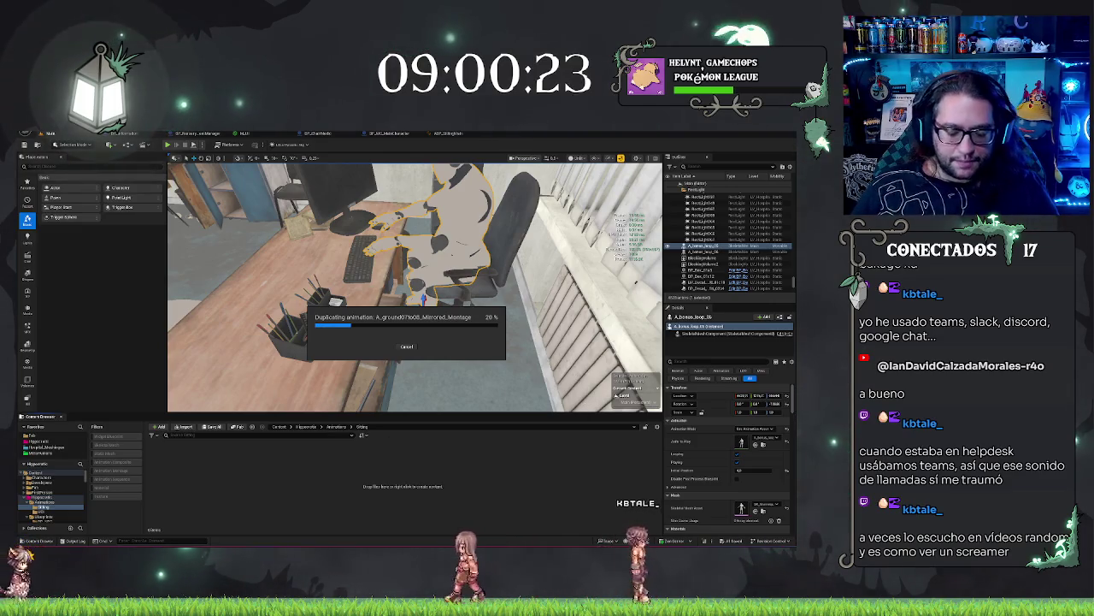
# Launch Microsoft Paint with mspaint from the Run dialog
pyautogui.press('super+r')
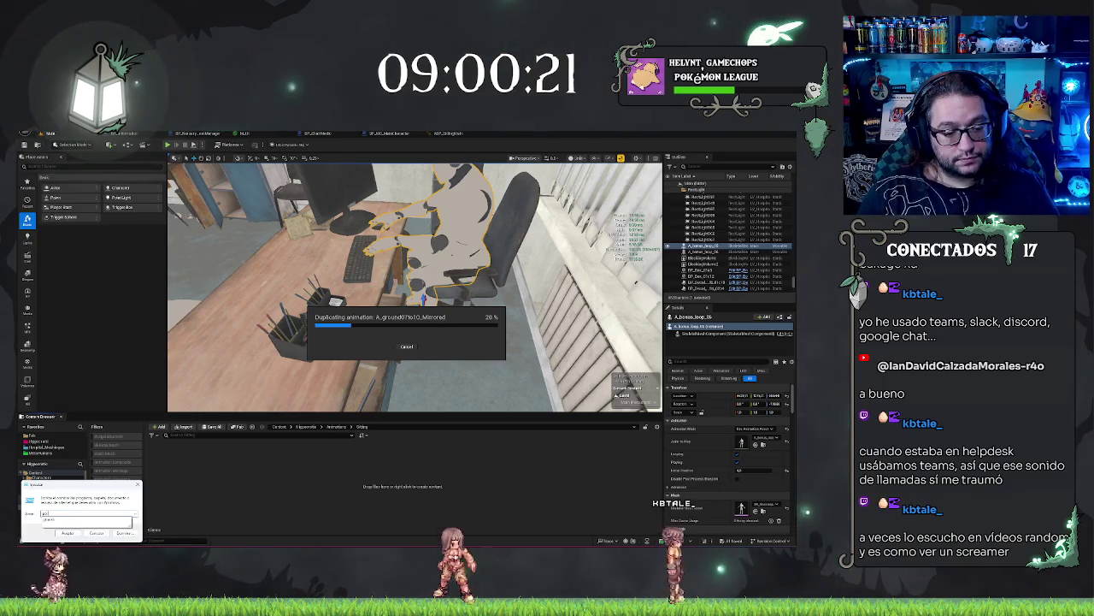
pyautogui.press('Return')
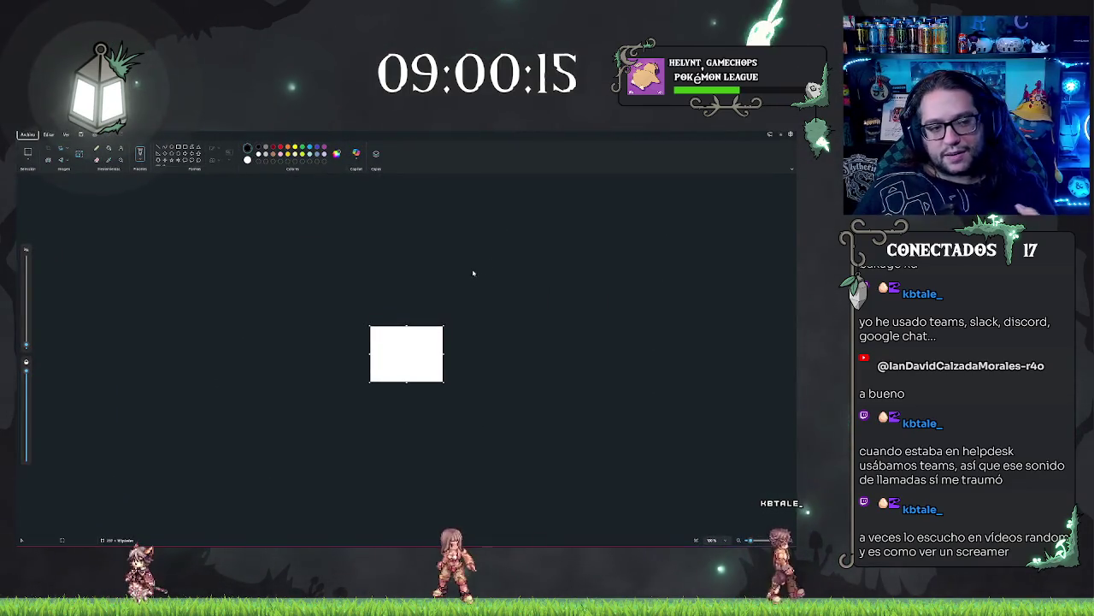
# Enlarge the blank Paint canvas, then trim its width into a near-square sheet
pyautogui.moveTo(448, 387); pyautogui.dragTo(516, 497)
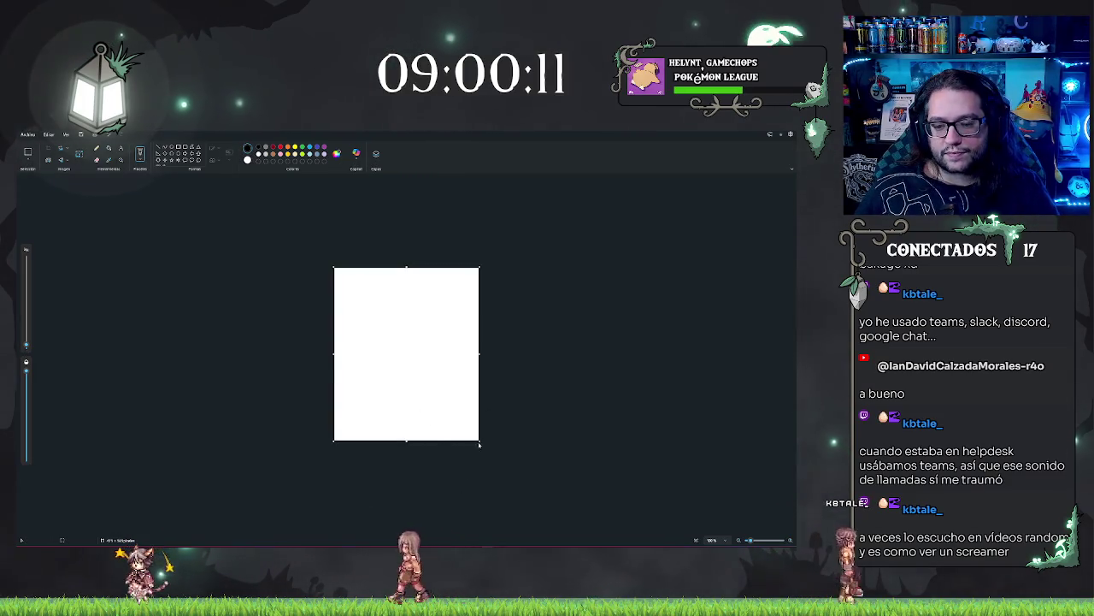
pyautogui.moveTo(479, 440)
pyautogui.mouseDown()
pyautogui.moveTo(556, 501)
pyautogui.moveTo(694, 552)
pyautogui.mouseUp()
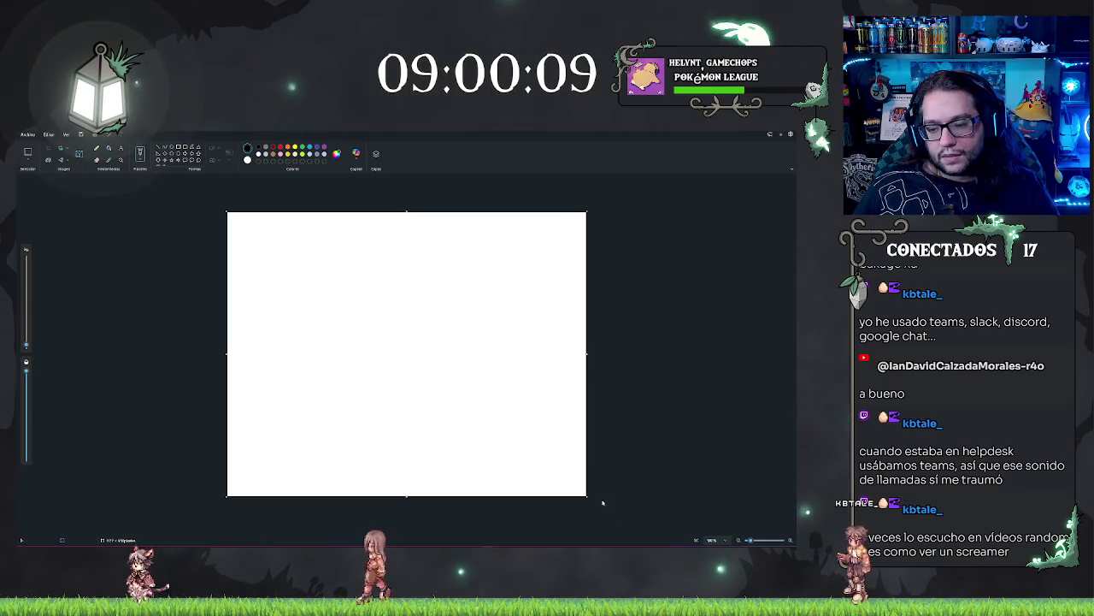
pyautogui.moveTo(585, 499); pyautogui.dragTo(562, 528)
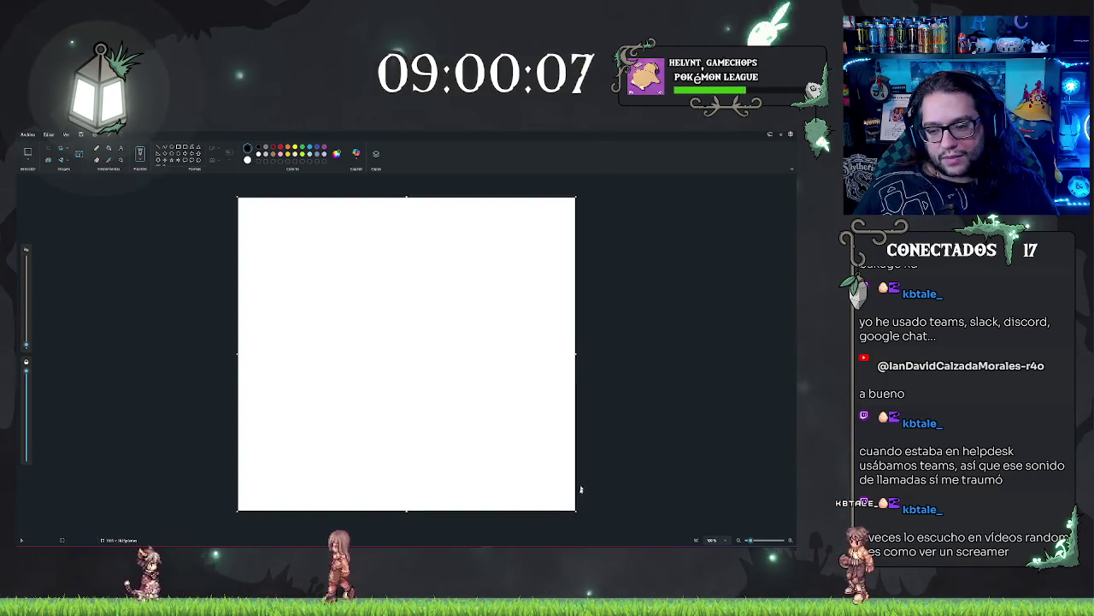
pyautogui.moveTo(574, 354); pyautogui.dragTo(553, 357)
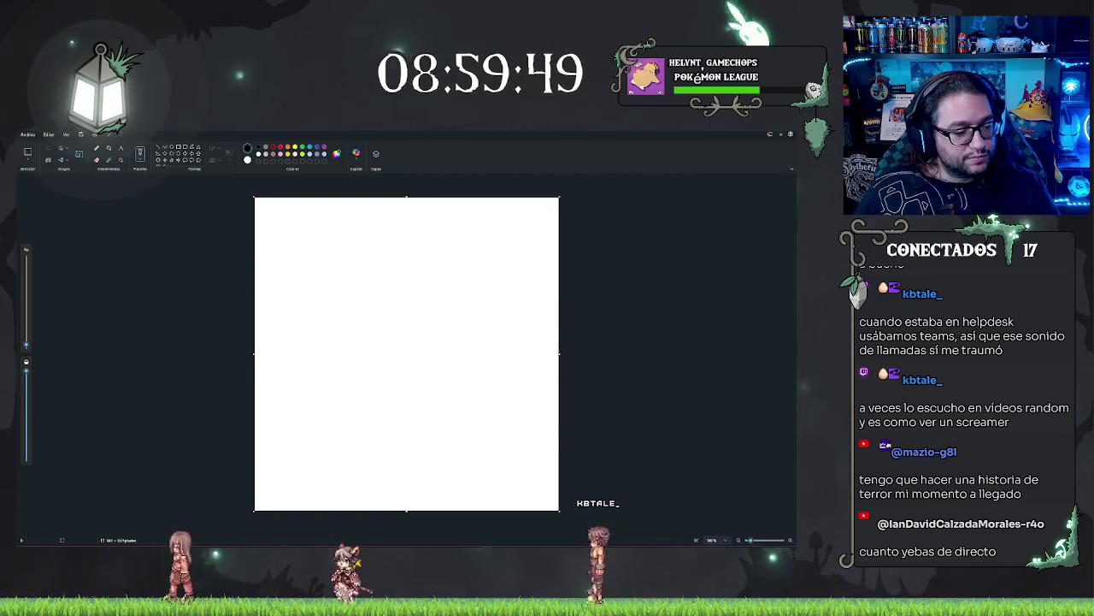
pyautogui.press('super')
pyautogui.press('super')
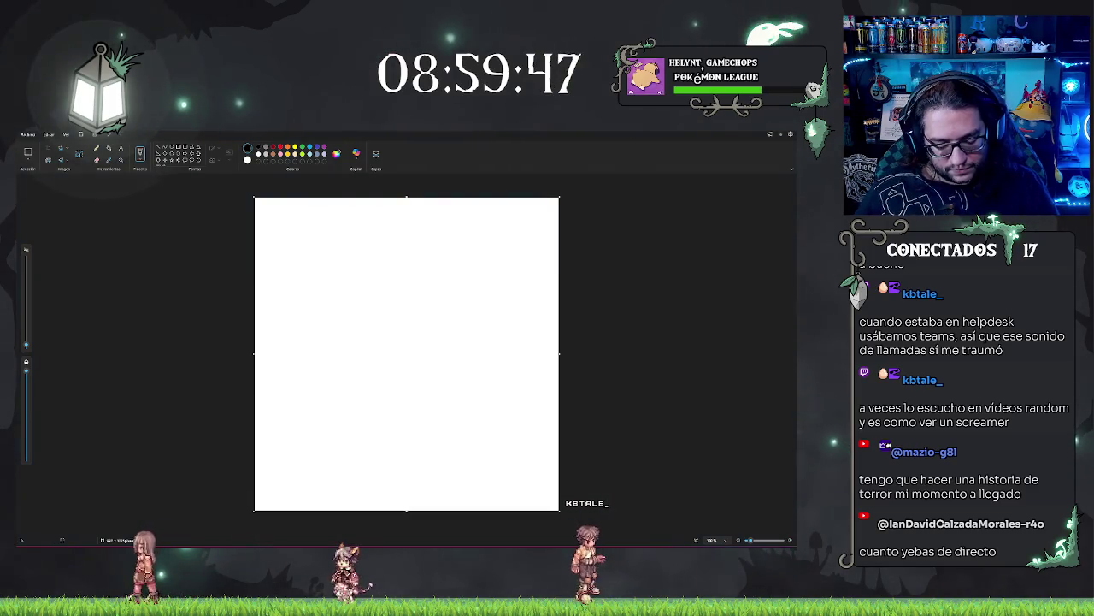
pyautogui.press('super+r')
pyautogui.press('Escape')
pyautogui.press('Escape')
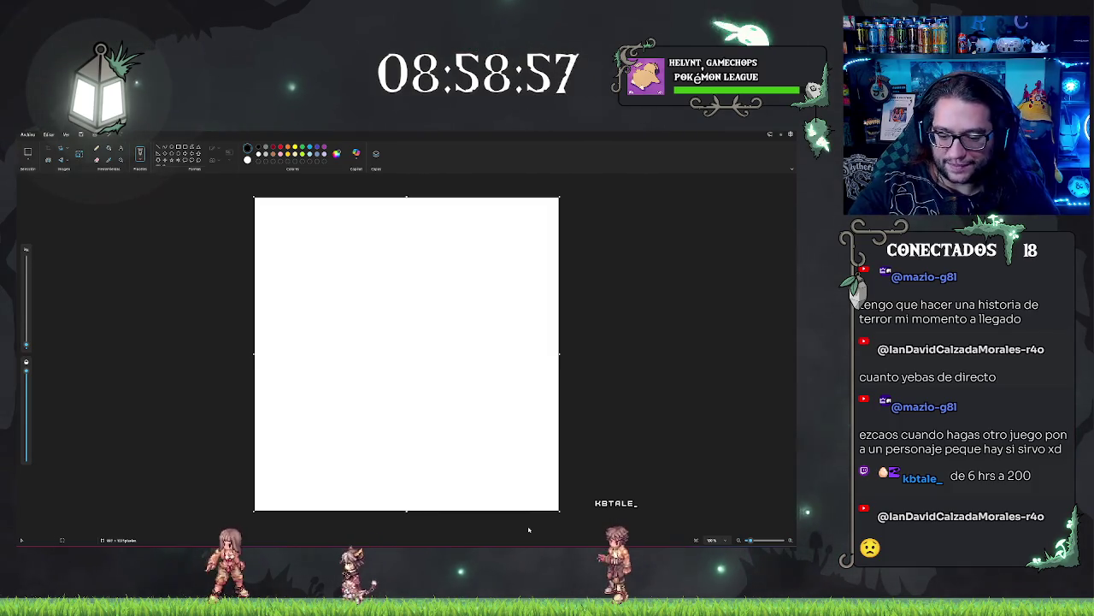
# Dismiss the Start search and switch to Discord showing the enlarged HIPPOCRATIC logo
pyautogui.press('super')
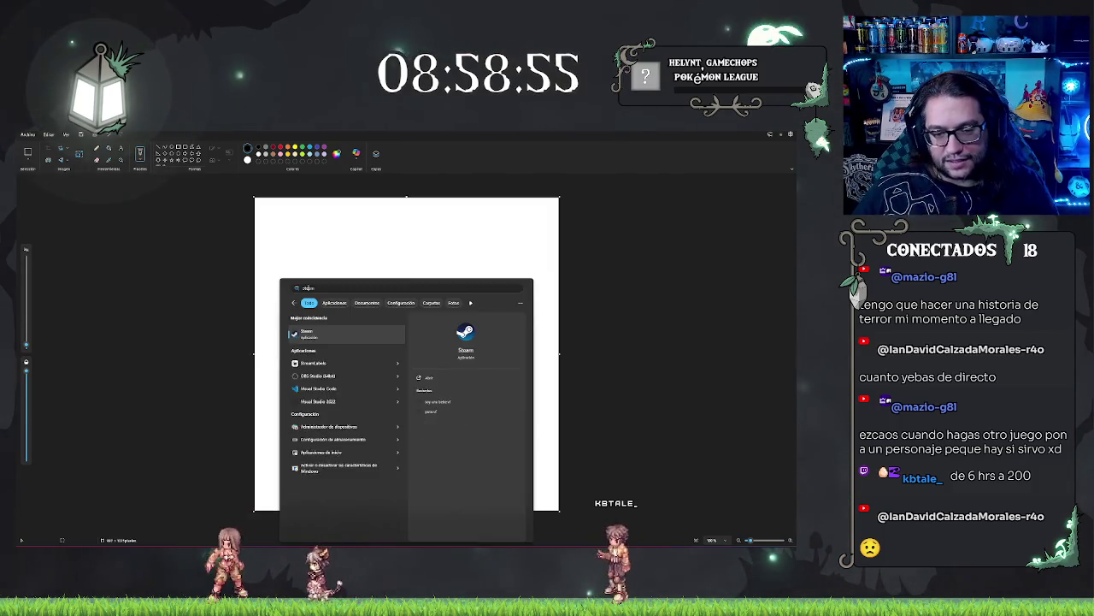
pyautogui.press('Escape')
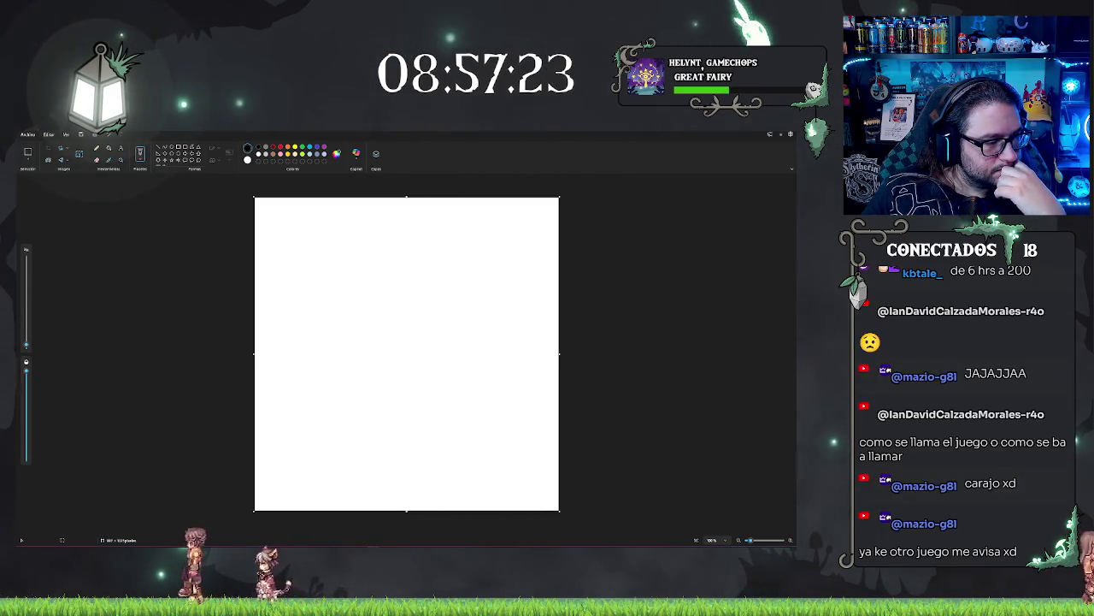
pyautogui.hotkey('alt', 'Tab')
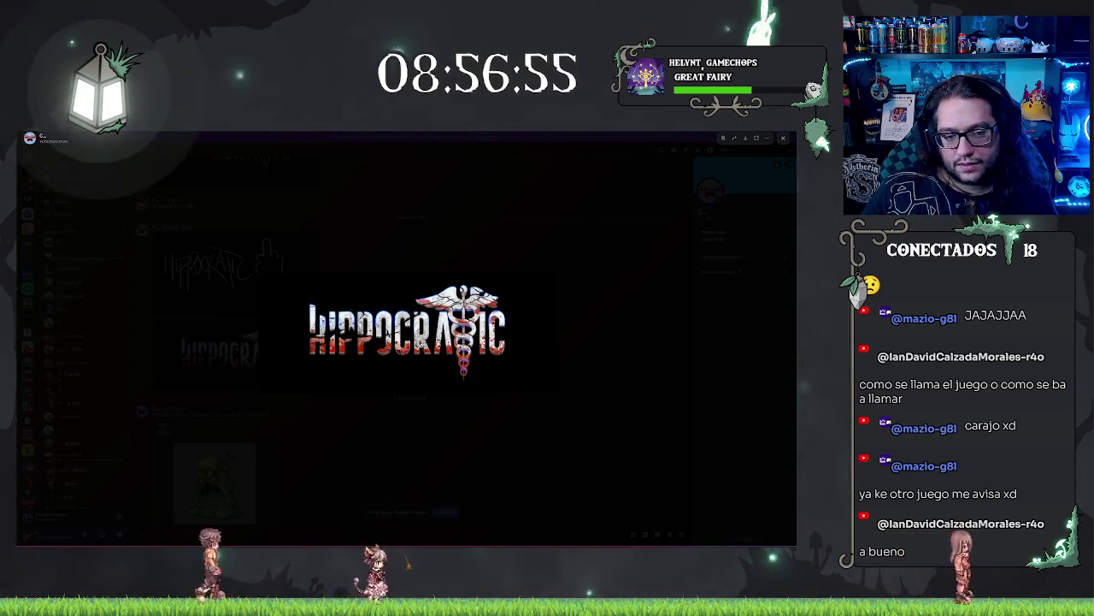
# Close the logo viewer, shrink Discord to a smaller window over Paint, and scroll the chat
pyautogui.click(376, 458)
pyautogui.scroll(-3, 402, 410)
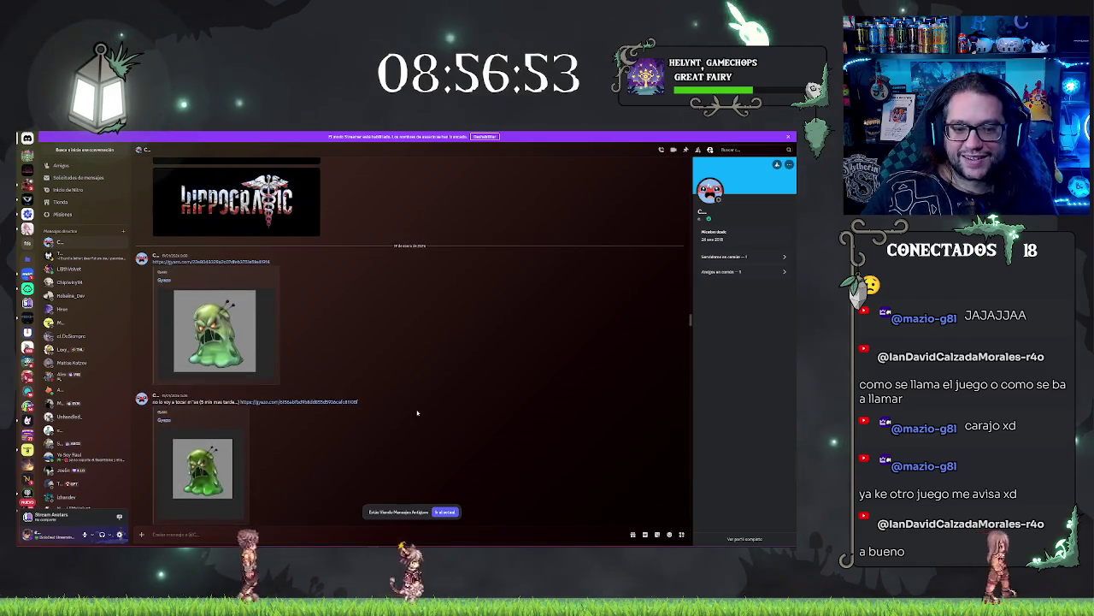
pyautogui.scroll(-5, 421, 377)
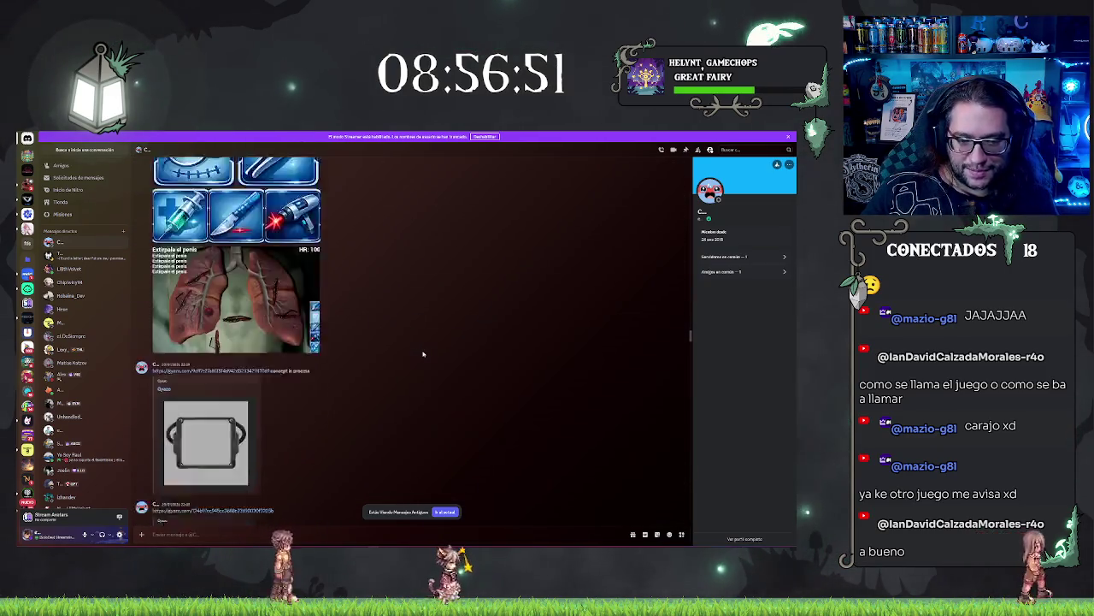
pyautogui.scroll(-4, 424, 355)
pyautogui.scroll(5, 424, 359)
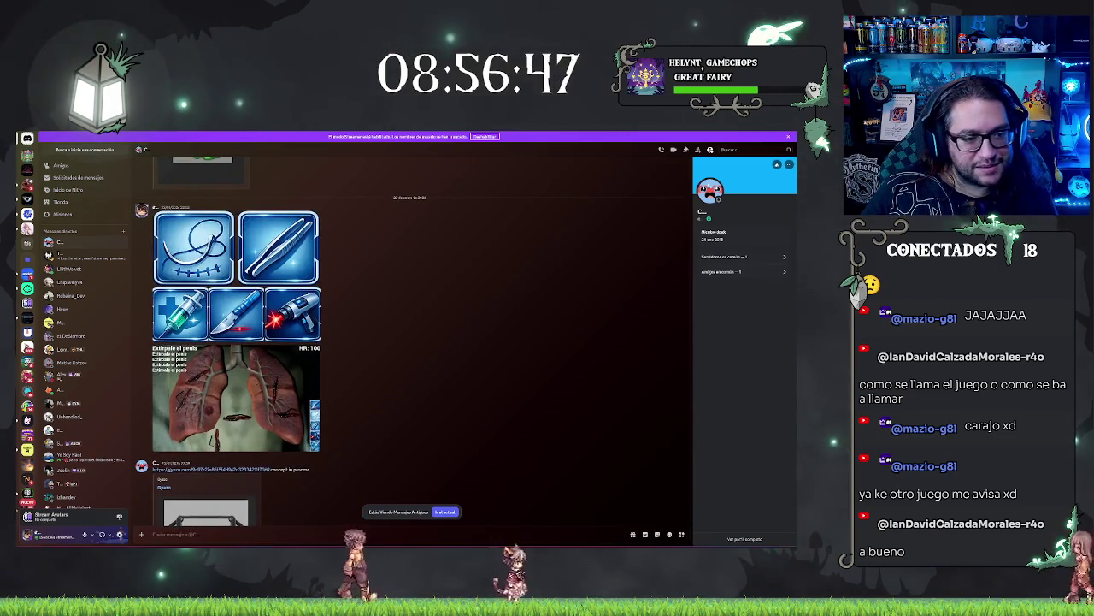
pyautogui.moveTo(425, 133); pyautogui.dragTo(436, 151)
pyautogui.moveTo(460, 359); pyautogui.dragTo(460, 519)
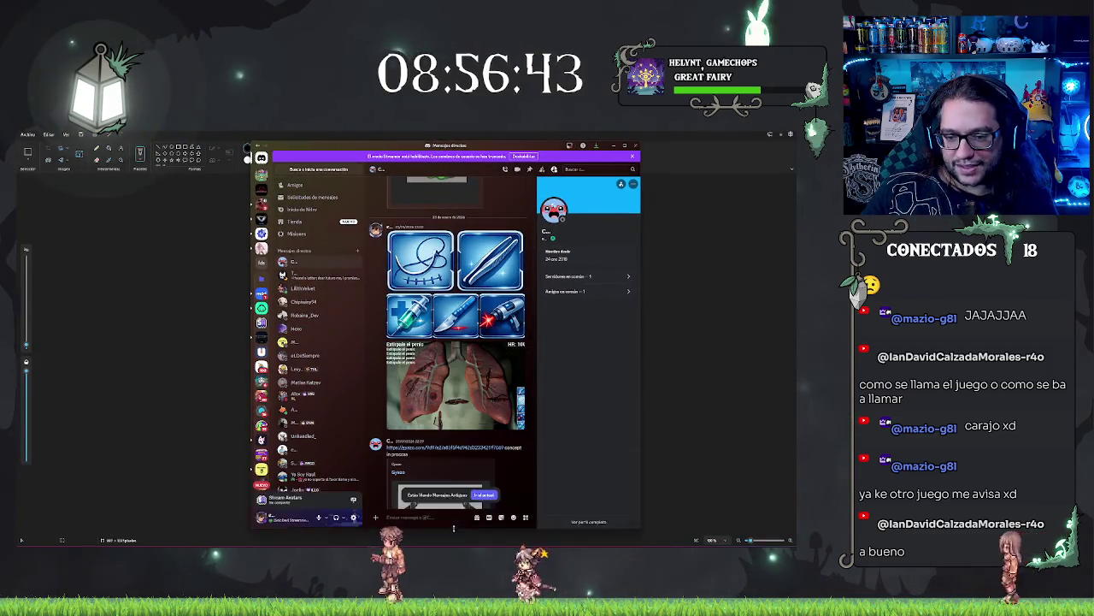
pyautogui.scroll(-5, 444, 339)
pyautogui.scroll(-2, 443, 340)
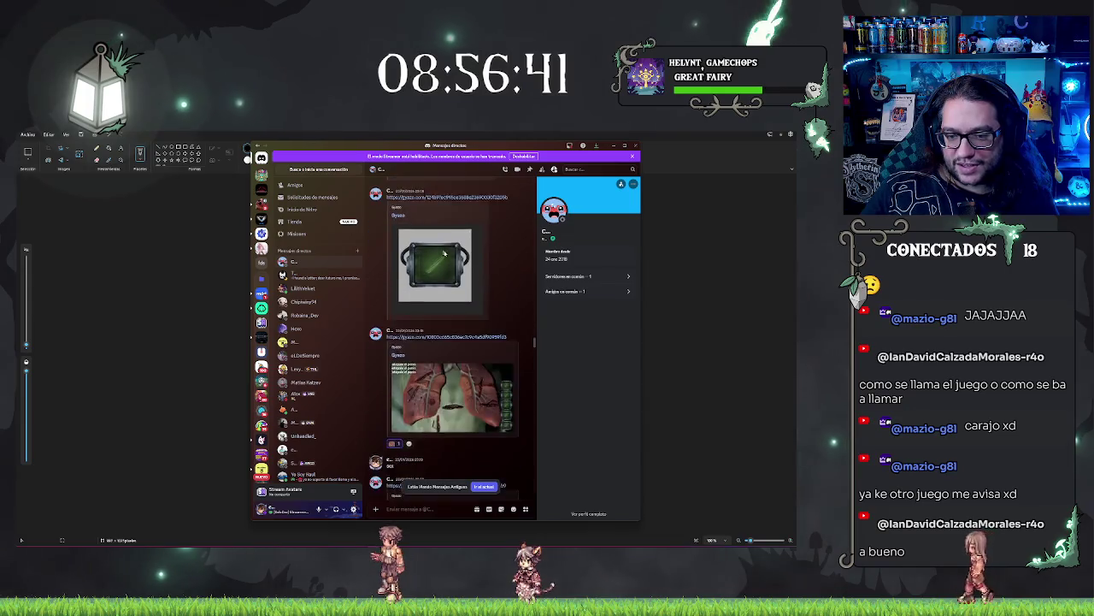
pyautogui.scroll(2, 449, 351)
pyautogui.scroll(-5, 453, 359)
pyautogui.scroll(-3, 455, 365)
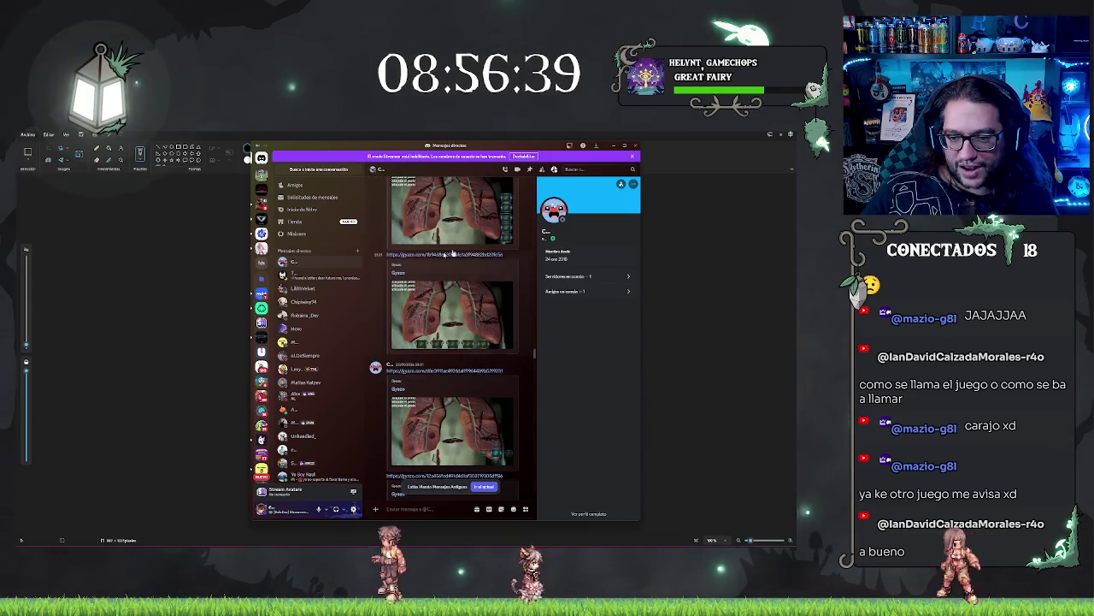
# Enlarge and close the lung and worm drawings shared further down the chat
pyautogui.click(458, 330)
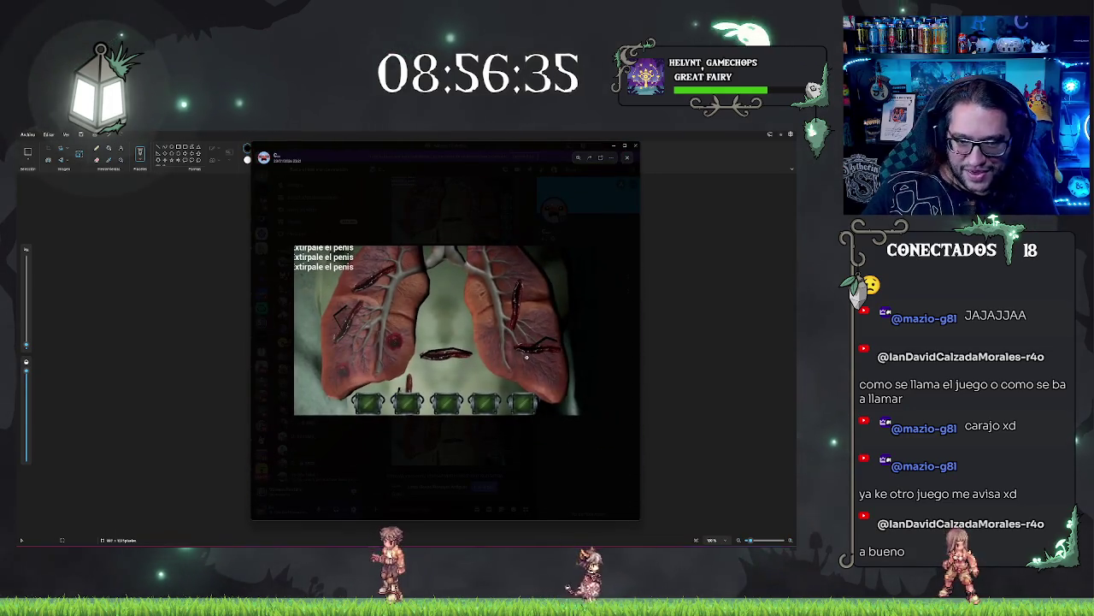
pyautogui.click(421, 453)
pyautogui.scroll(-5, 443, 372)
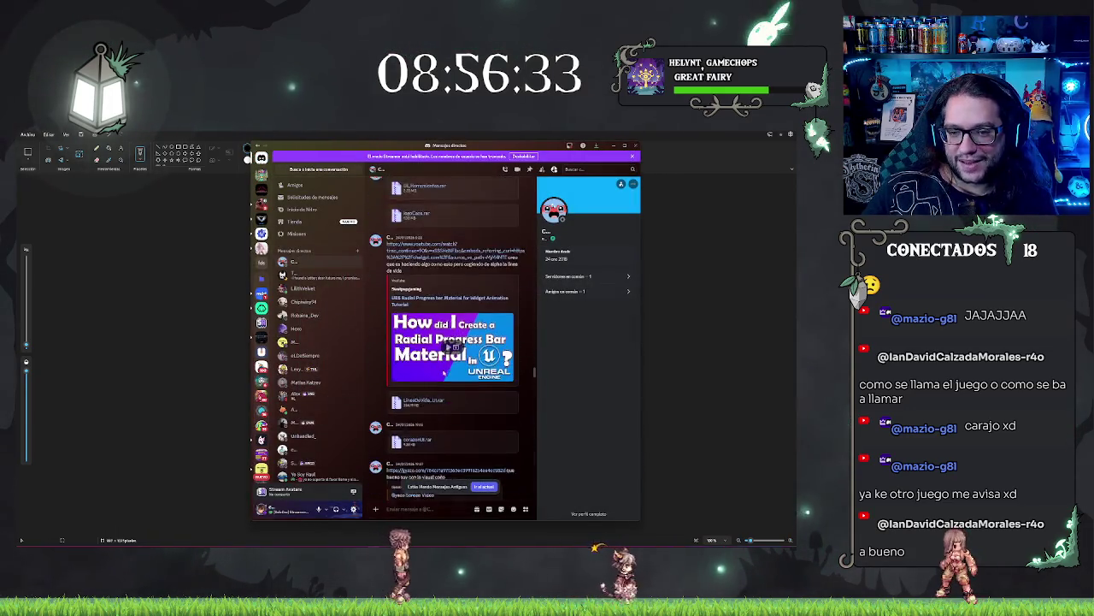
pyautogui.scroll(-5, 443, 372)
pyautogui.scroll(-3, 444, 372)
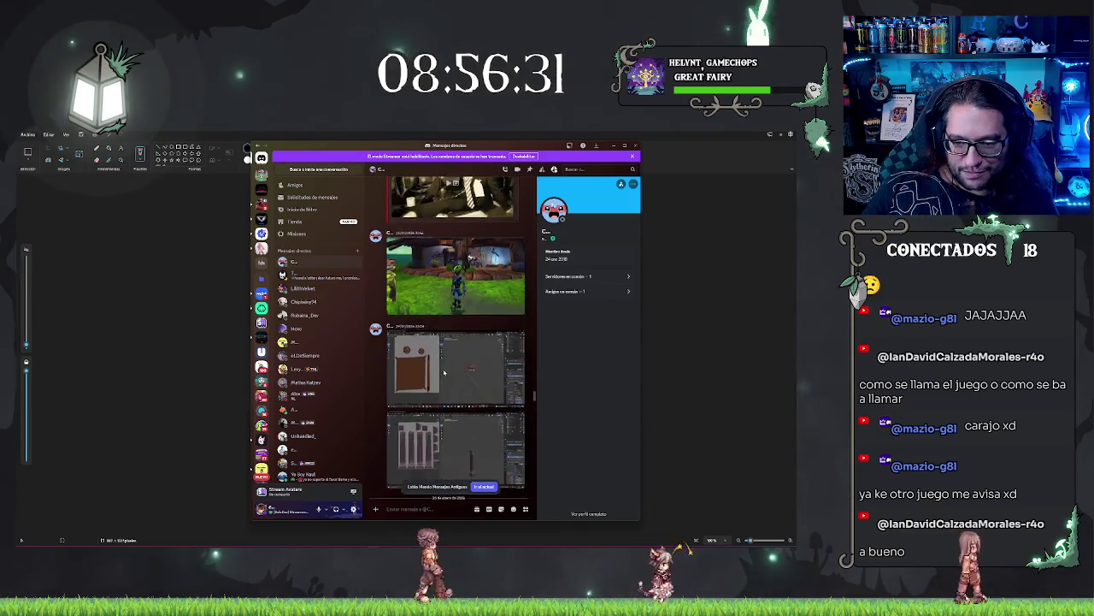
pyautogui.scroll(-5, 444, 371)
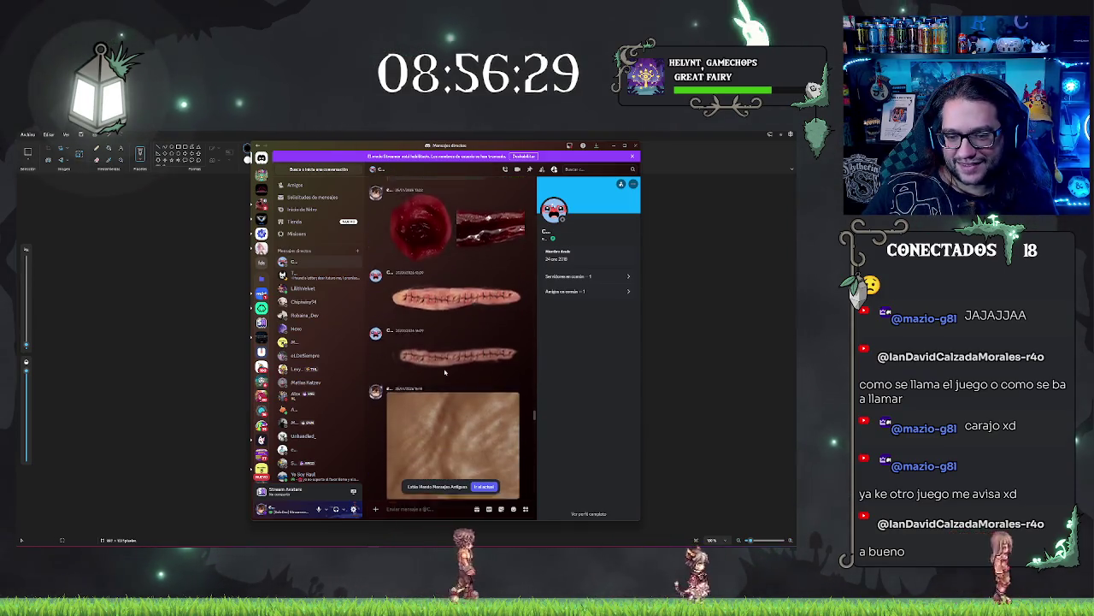
pyautogui.click(455, 335)
pyautogui.click(488, 398)
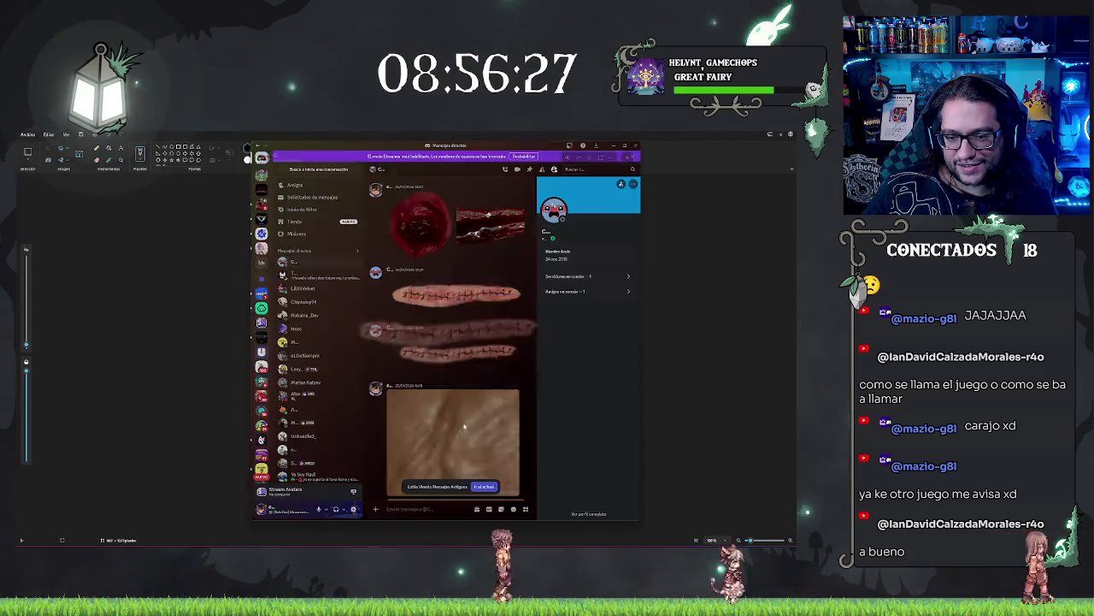
pyautogui.scroll(-2, 450, 352)
pyautogui.click(449, 368)
pyautogui.click(449, 397)
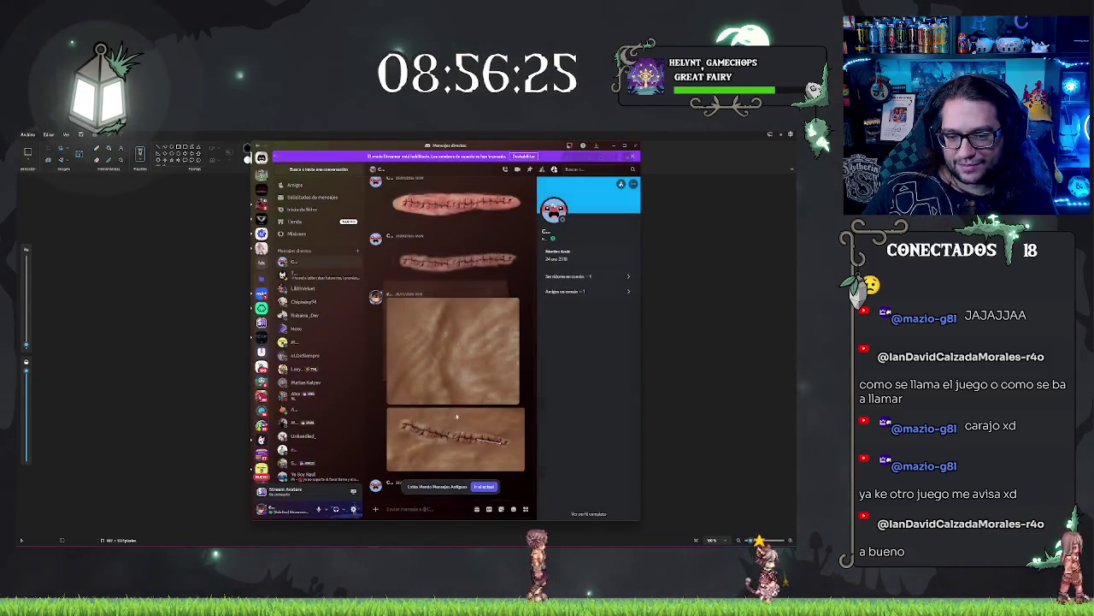
pyautogui.scroll(-2, 450, 397)
pyautogui.click(453, 329)
pyautogui.click(465, 409)
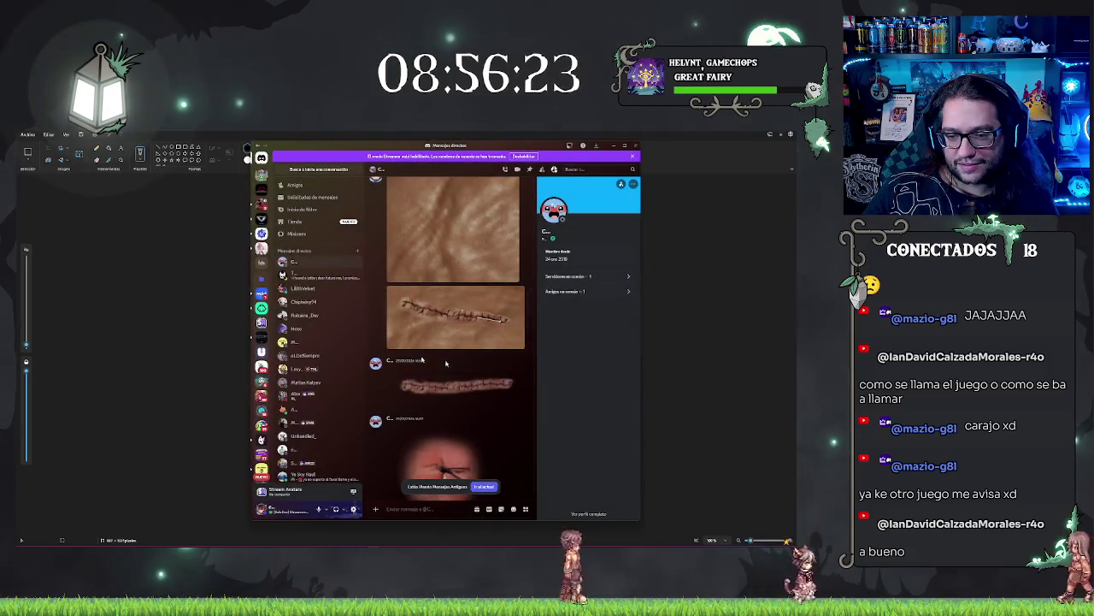
# View the worm image once more, then minimize Discord to reveal Paint
pyautogui.scroll(-10, 467, 378)
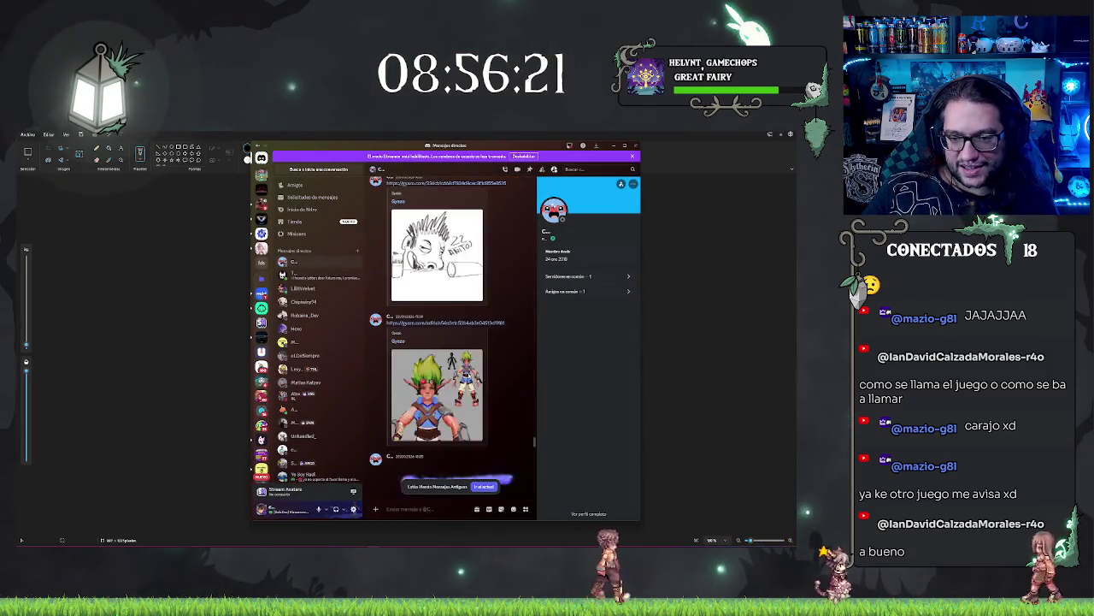
pyautogui.scroll(3, 469, 375)
pyautogui.scroll(-3, 469, 376)
pyautogui.click(466, 367)
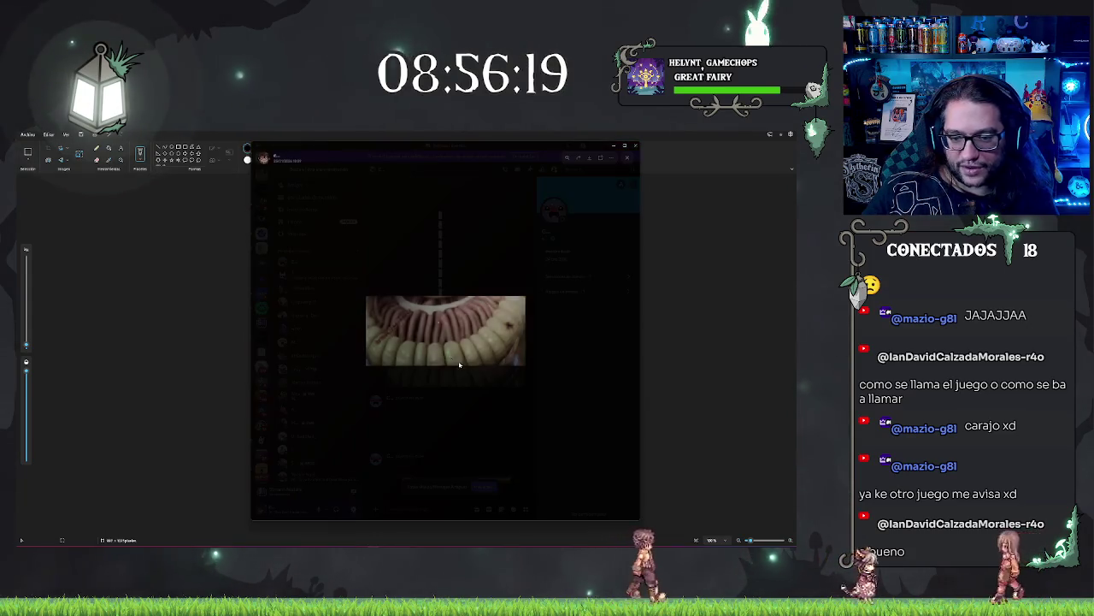
pyautogui.click(478, 403)
pyautogui.scroll(-5, 489, 359)
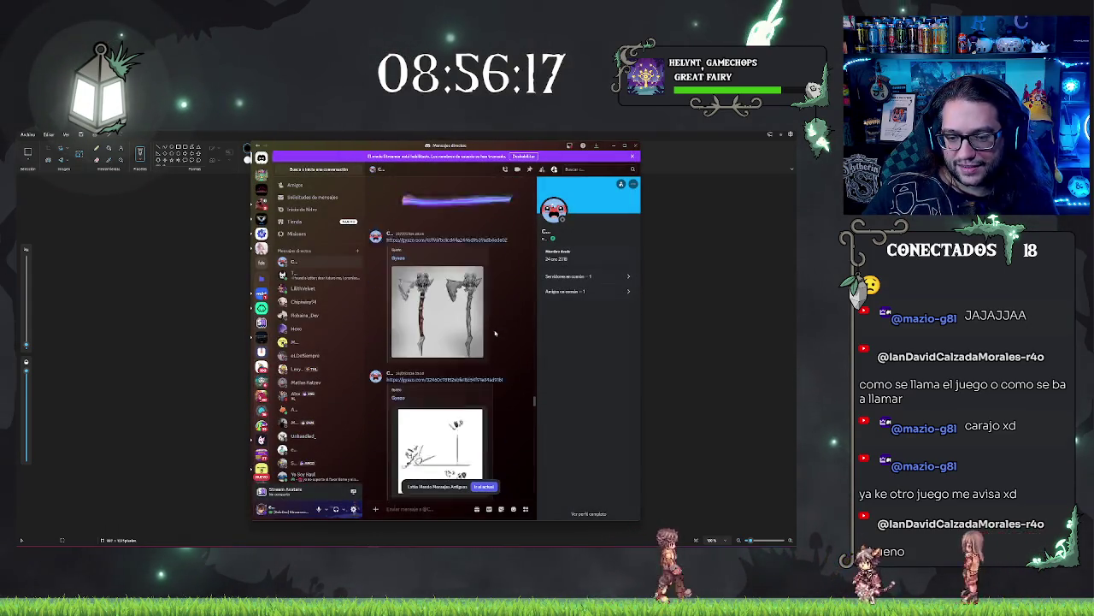
pyautogui.scroll(-5, 490, 335)
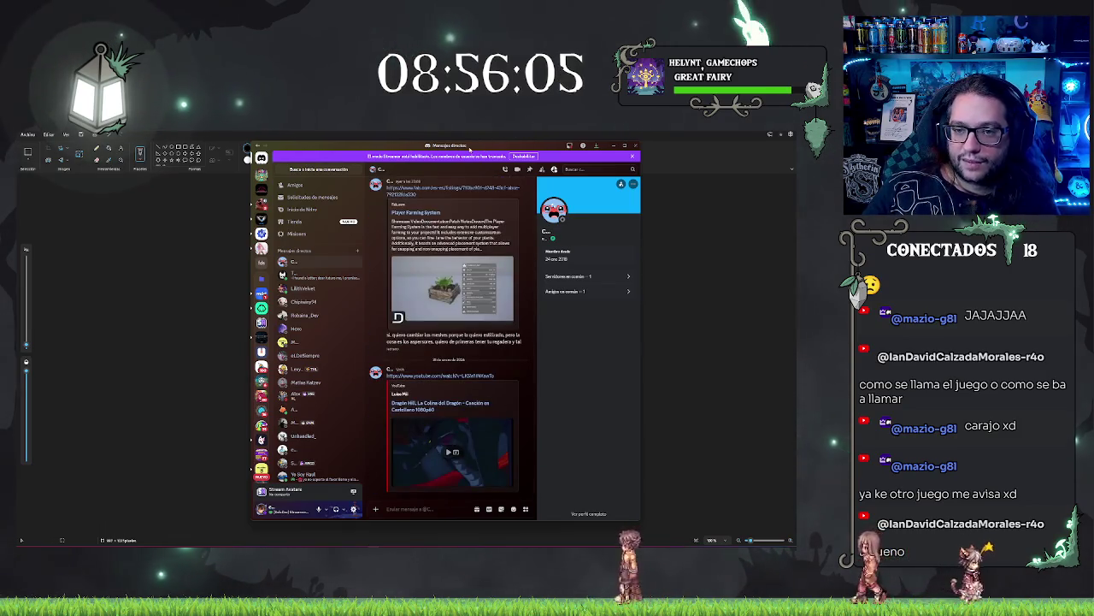
pyautogui.press('super+Down')
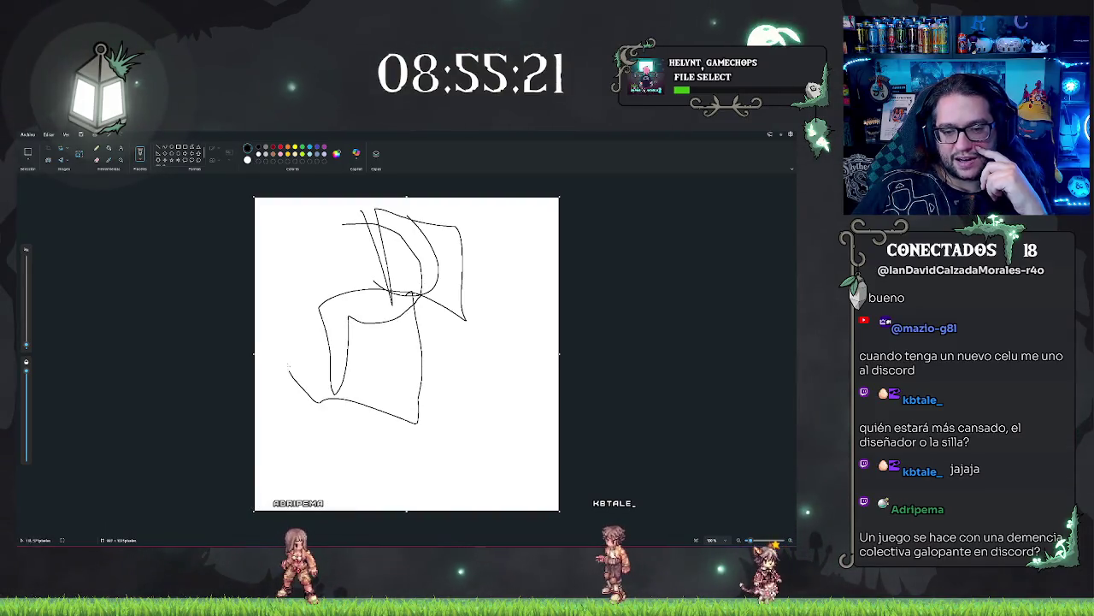
pyautogui.moveTo(462, 295); pyautogui.dragTo(448, 453)
pyautogui.moveTo(446, 280); pyautogui.dragTo(589, 311)
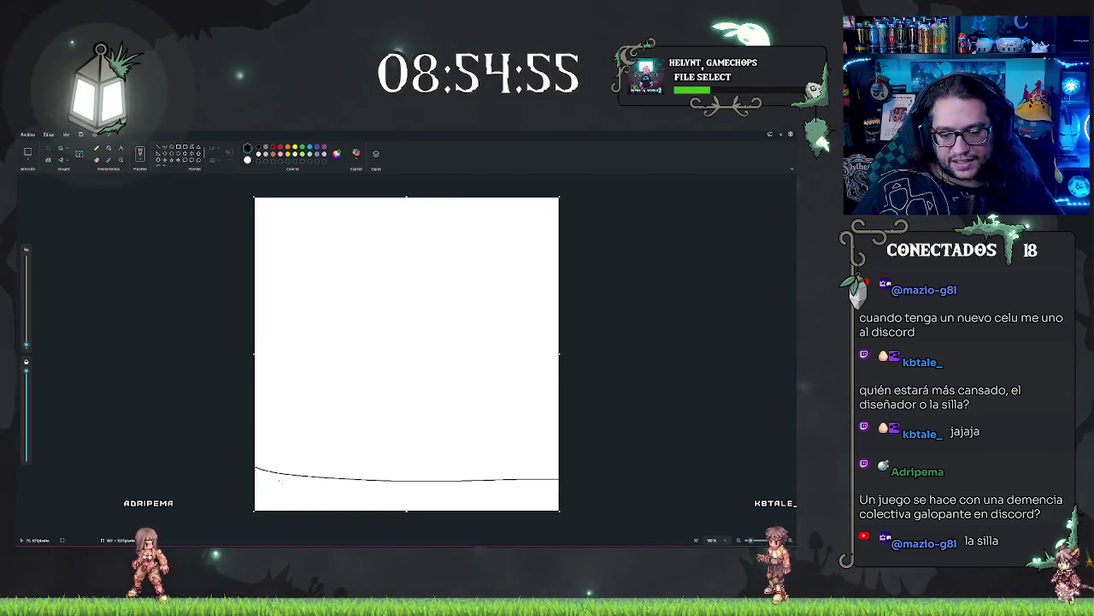
pyautogui.moveTo(402, 338)
pyautogui.mouseDown()
pyautogui.moveTo(407, 390)
pyautogui.moveTo(605, 478)
pyautogui.mouseUp()
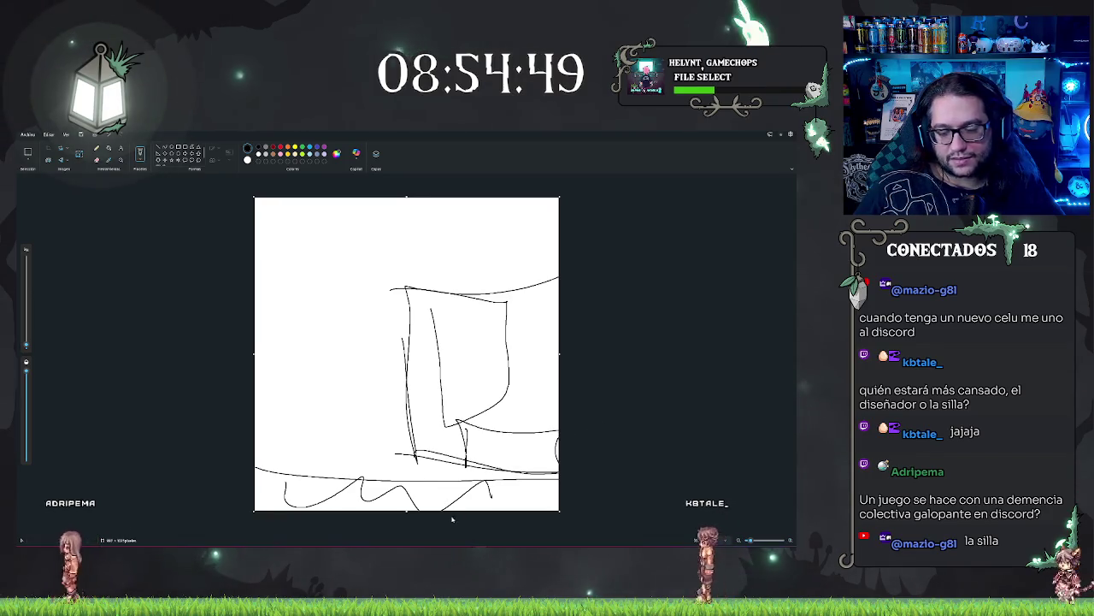
pyautogui.moveTo(458, 421); pyautogui.dragTo(557, 461)
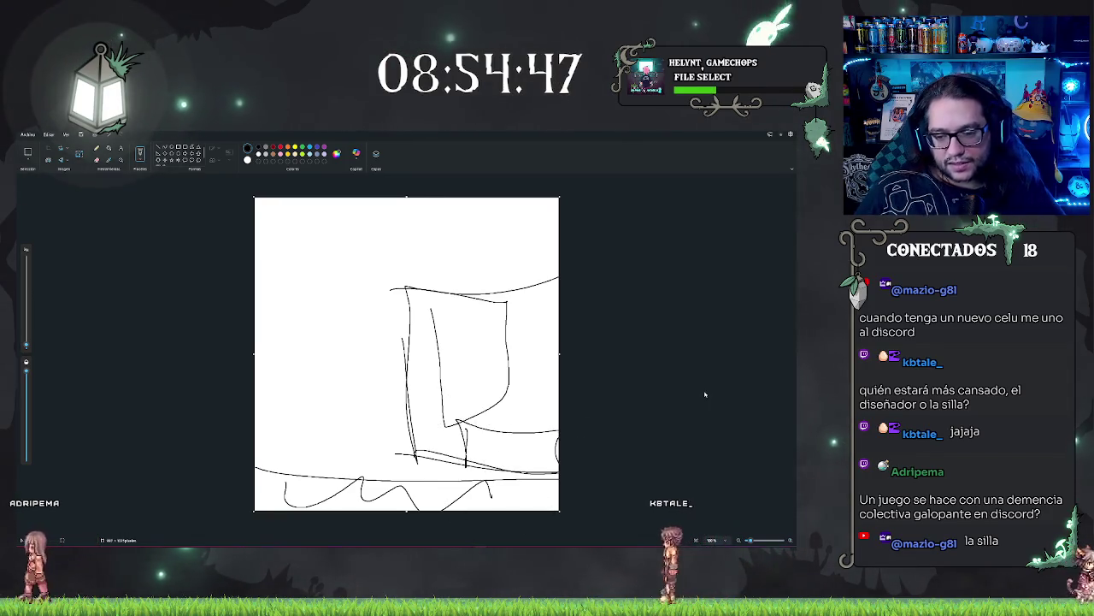
pyautogui.hotkey('ctrl', 'z')
pyautogui.hotkey('ctrl', 'z')
pyautogui.hotkey('ctrl', 'z')
pyautogui.hotkey('ctrl', 'z')
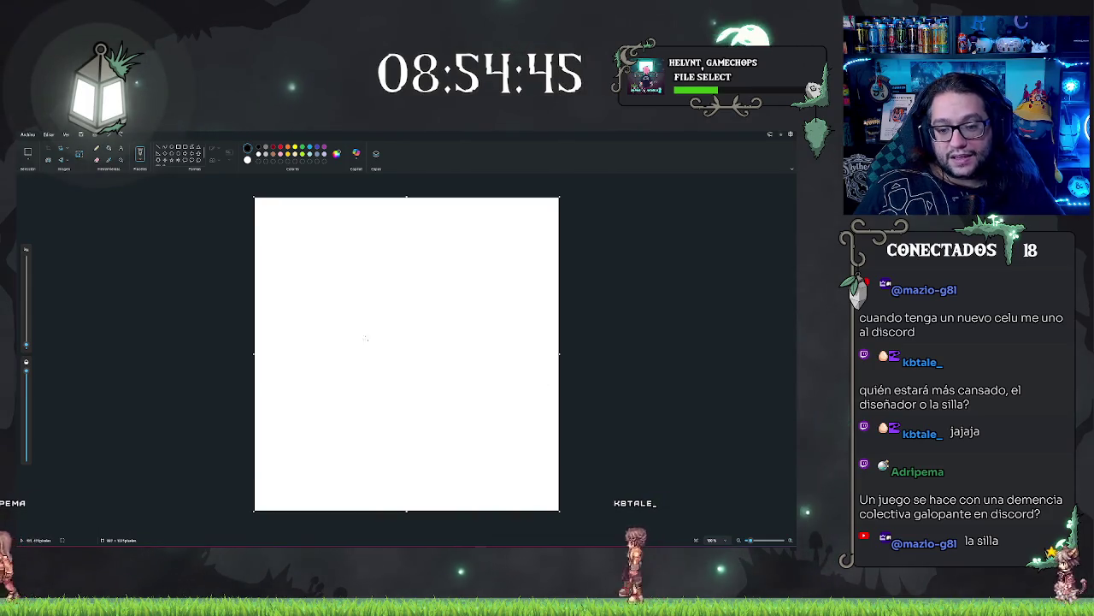
# Draw a stick figure with a round head, body and leg, plus scrawled letters beside it
pyautogui.moveTo(292, 316); pyautogui.dragTo(334, 305)
pyautogui.moveTo(325, 261); pyautogui.dragTo(292, 318)
pyautogui.moveTo(331, 369); pyautogui.dragTo(342, 466)
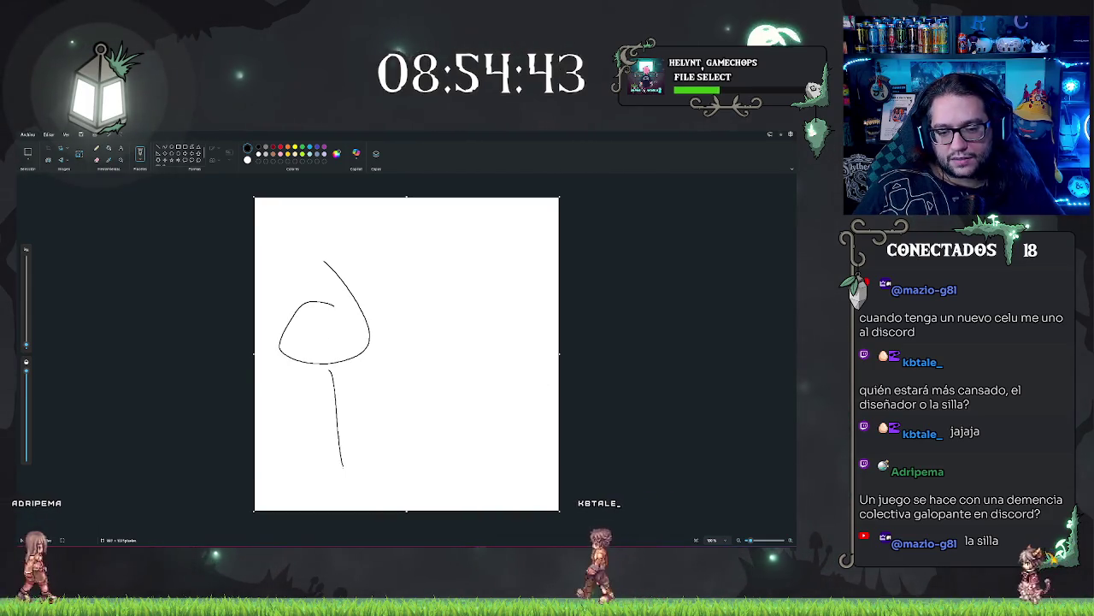
pyautogui.moveTo(315, 395); pyautogui.dragTo(354, 389)
pyautogui.moveTo(348, 440); pyautogui.dragTo(349, 453)
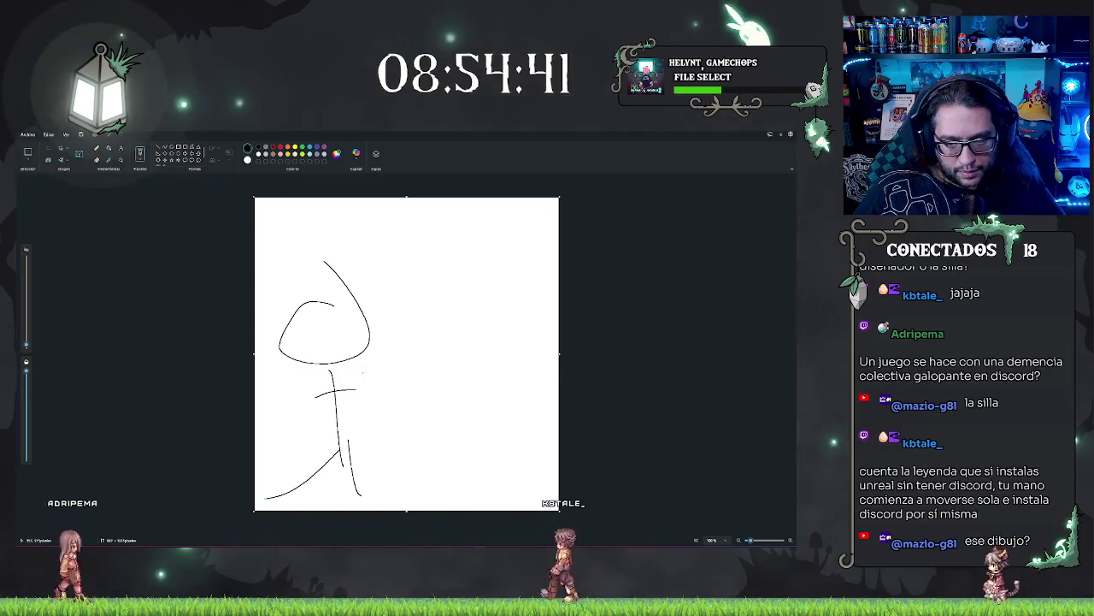
pyautogui.hotkey('ctrl', 'z')
pyautogui.hotkey('ctrl', 'z')
pyautogui.hotkey('ctrl', 'z')
pyautogui.hotkey('ctrl', 'z')
pyautogui.hotkey('ctrl', 'z')
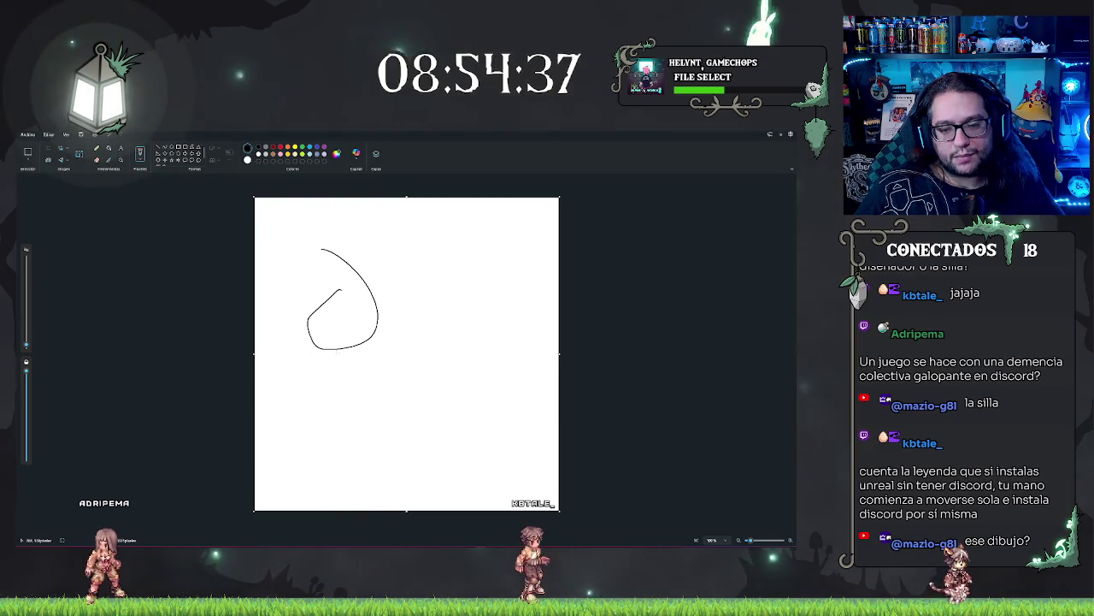
pyautogui.moveTo(339, 449); pyautogui.dragTo(396, 489)
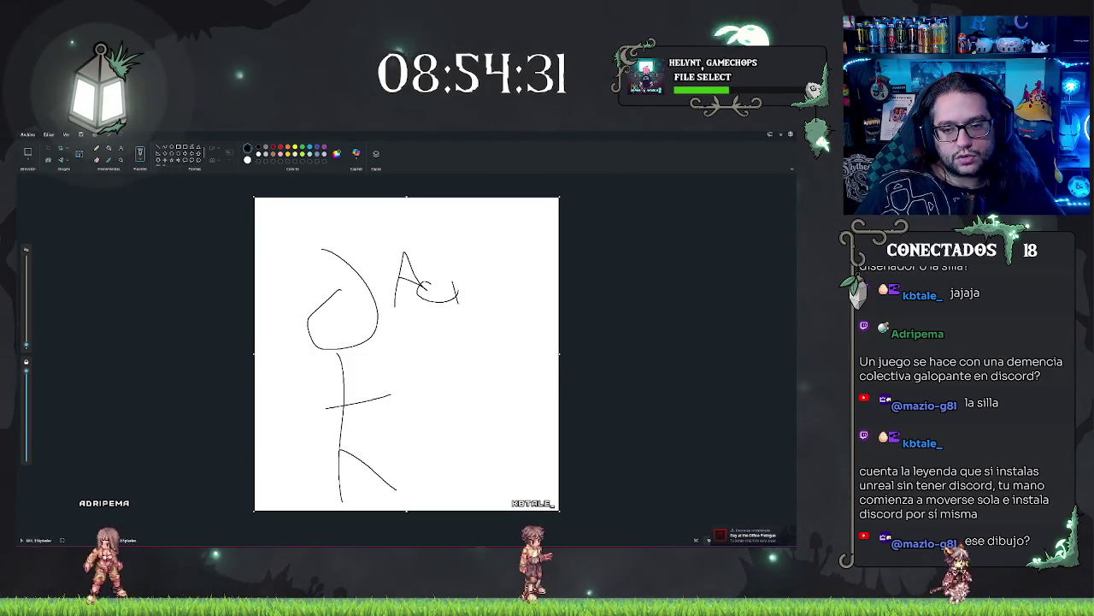
pyautogui.moveTo(491, 293); pyautogui.dragTo(511, 294)
pyautogui.moveTo(533, 330); pyautogui.dragTo(517, 332)
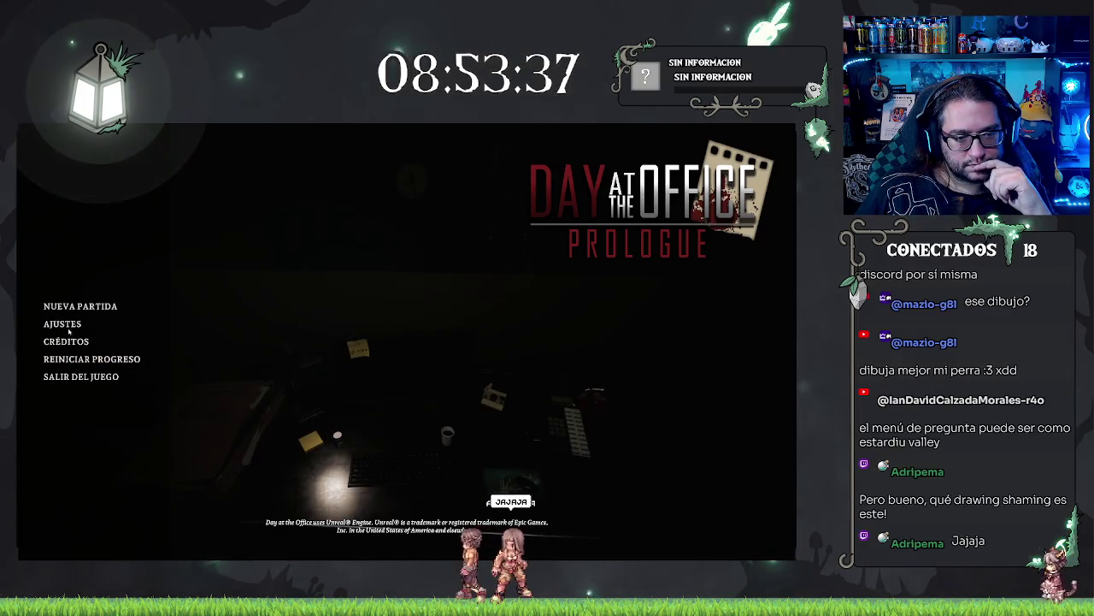
# Check the Opciones de Video under Ajustes, go back, and start a Nueva Partida
pyautogui.click(63, 323)
pyautogui.click(476, 152)
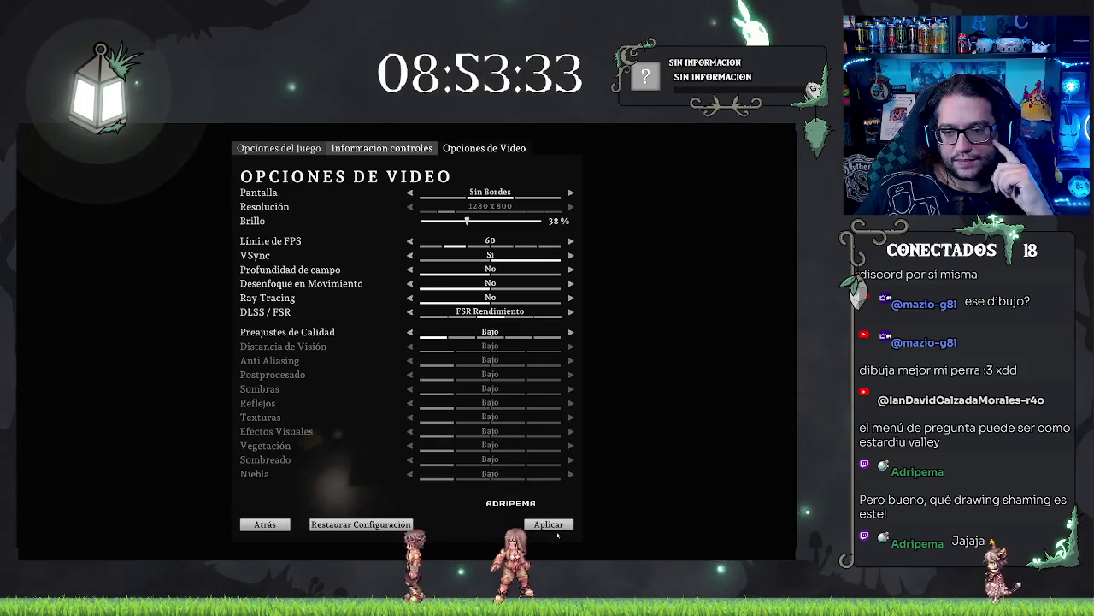
pyautogui.click(268, 527)
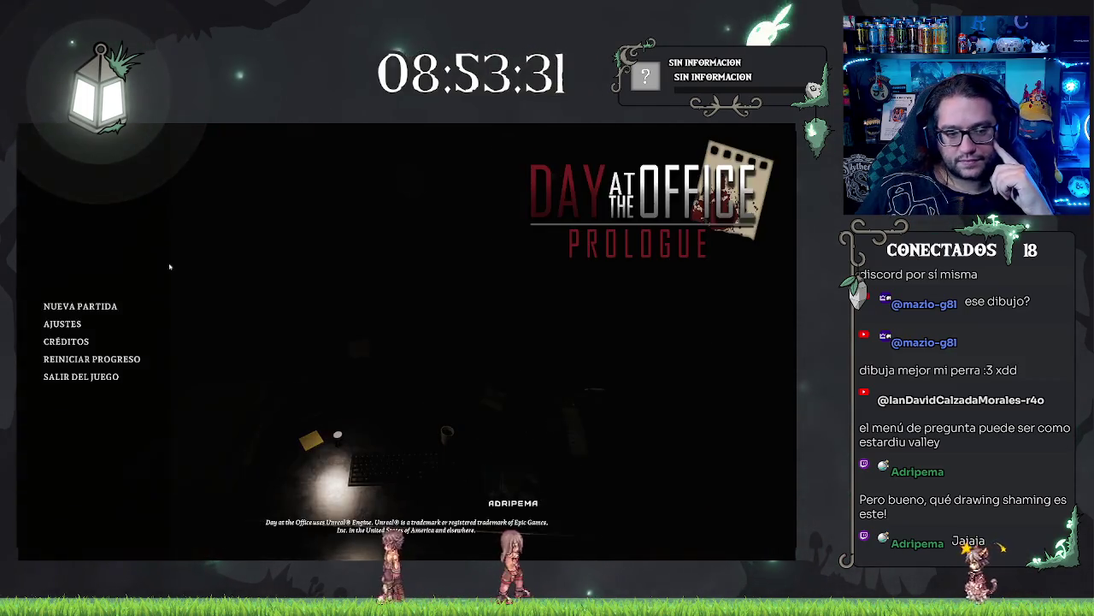
pyautogui.click(80, 305)
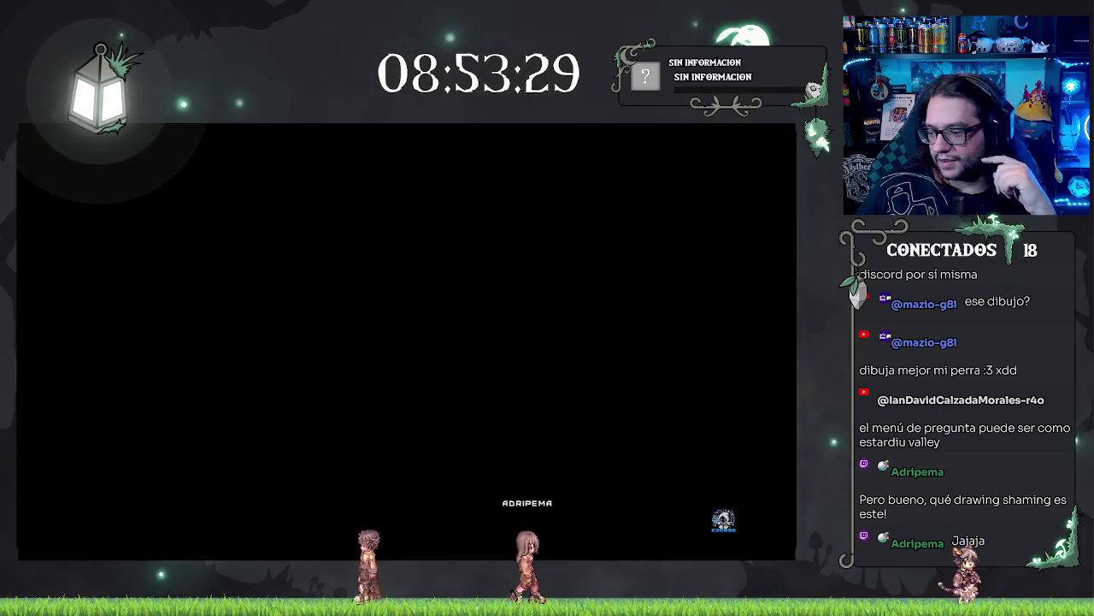
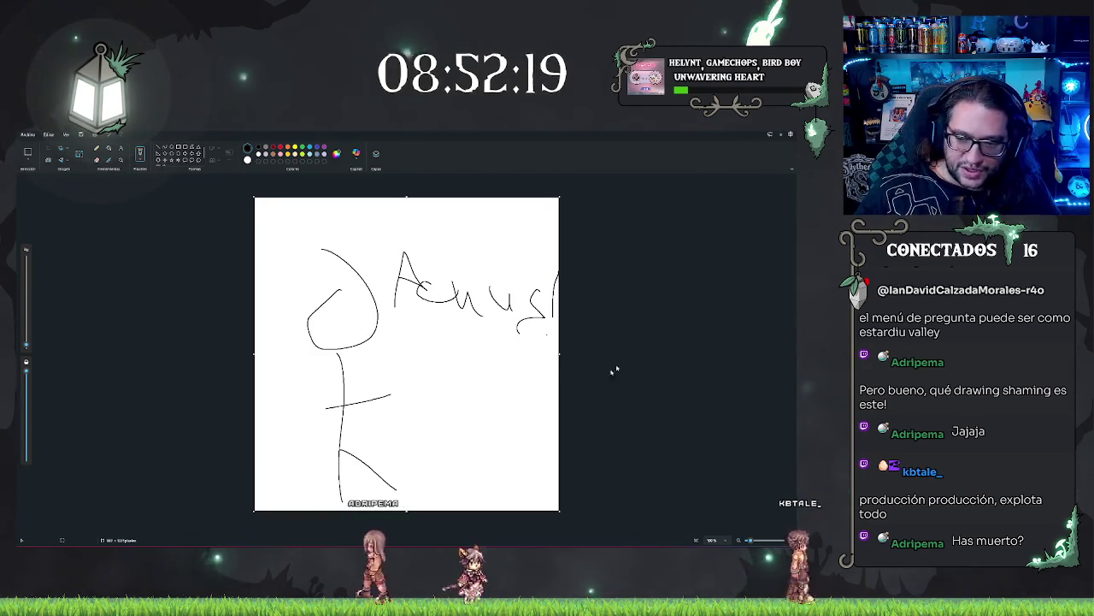
# Undo the handwritten strokes in Paint, revert the canvas resize, and close the drawing
pyautogui.hotkey('ctrl', 'z')
pyautogui.hotkey('ctrl', 'z')
pyautogui.hotkey('ctrl', 'z')
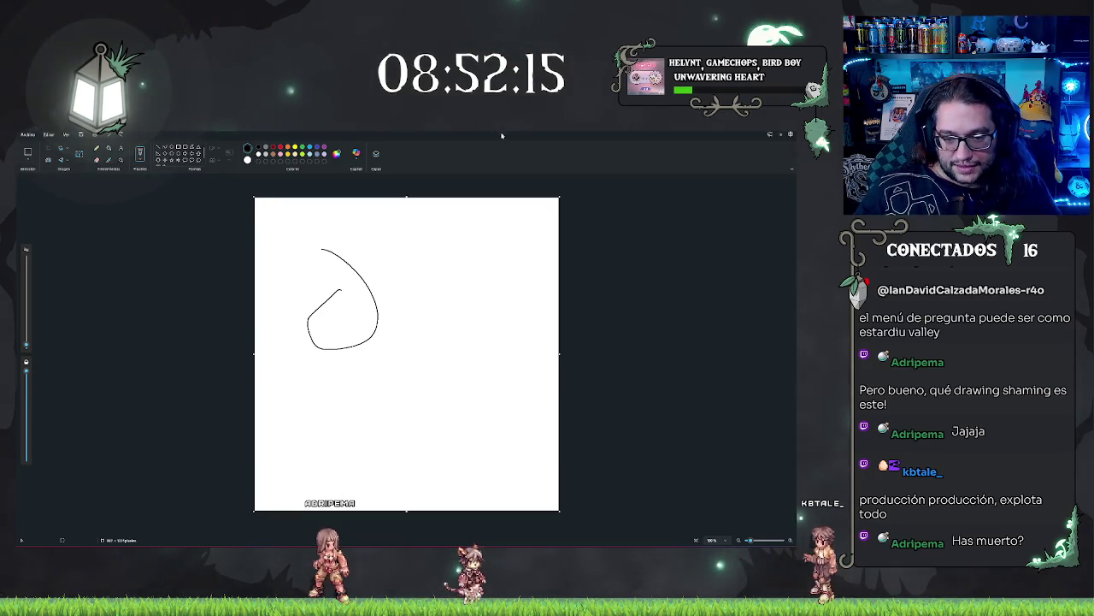
pyautogui.hotkey('ctrl', 'z')
pyautogui.hotkey('ctrl', 'z')
pyautogui.hotkey('ctrl', 'y')
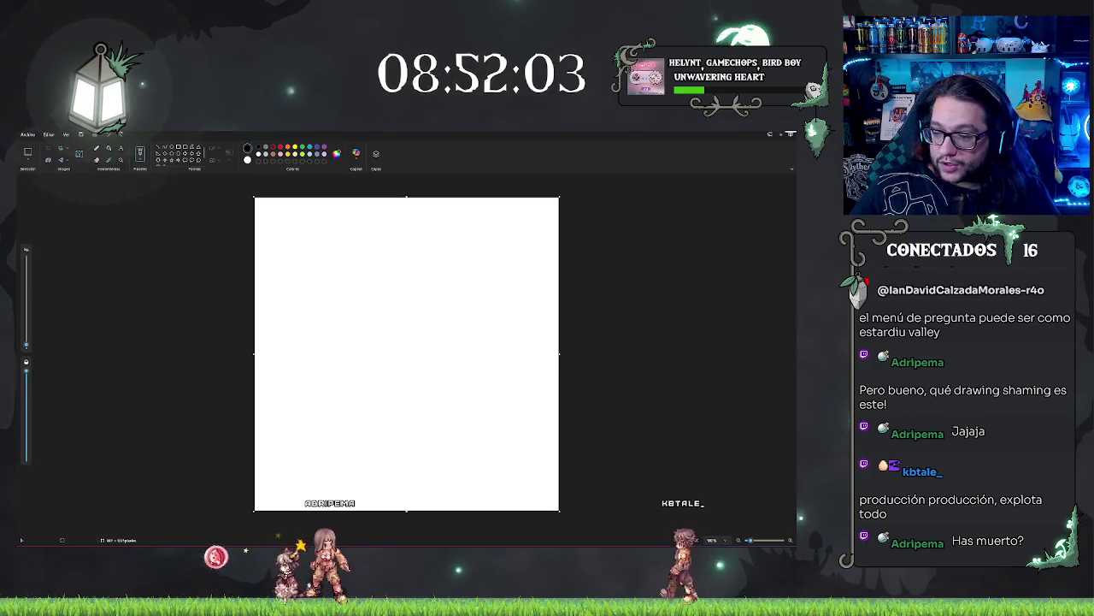
pyautogui.hotkey('ctrl', 'n')
# Discard the Paint drawing without saving while Unreal finishes duplicating the retargeted animations
pyautogui.click(407, 350)
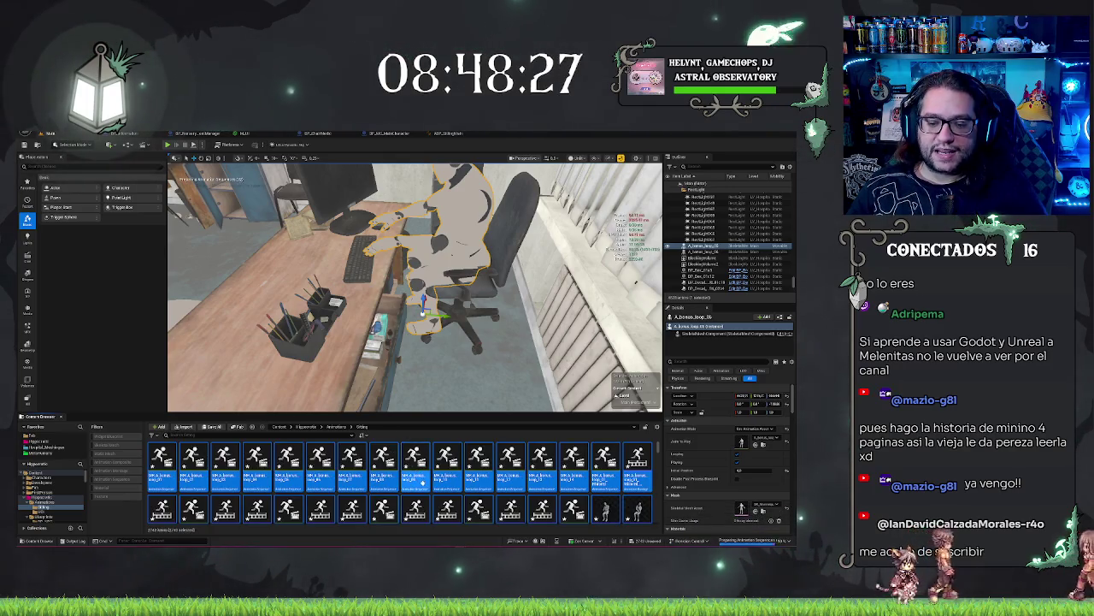
# Select one of the new retargeted animation assets and save the duplicated assets
pyautogui.click(475, 464)
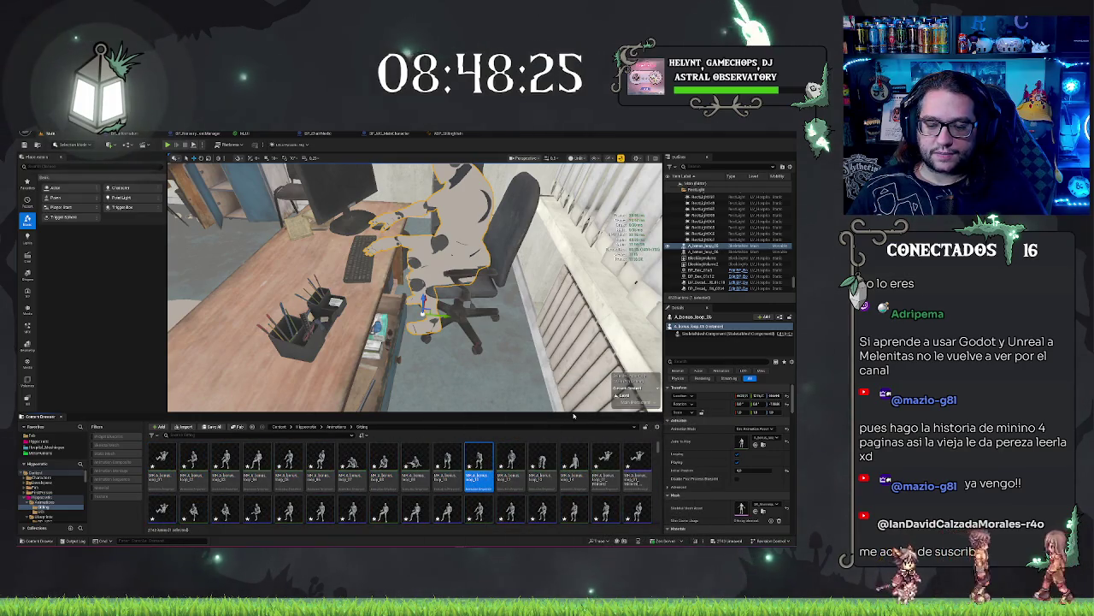
pyautogui.hotkey('ctrl', 's')
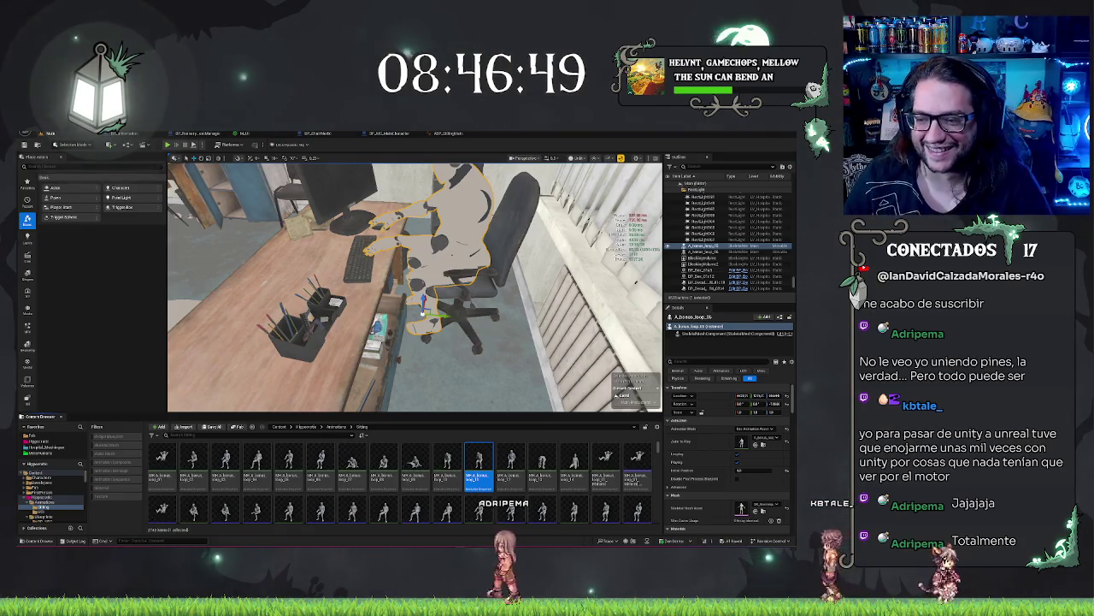
pyautogui.moveTo(414, 286); pyautogui.dragTo(376, 287)
pyautogui.rightClick(491, 171)
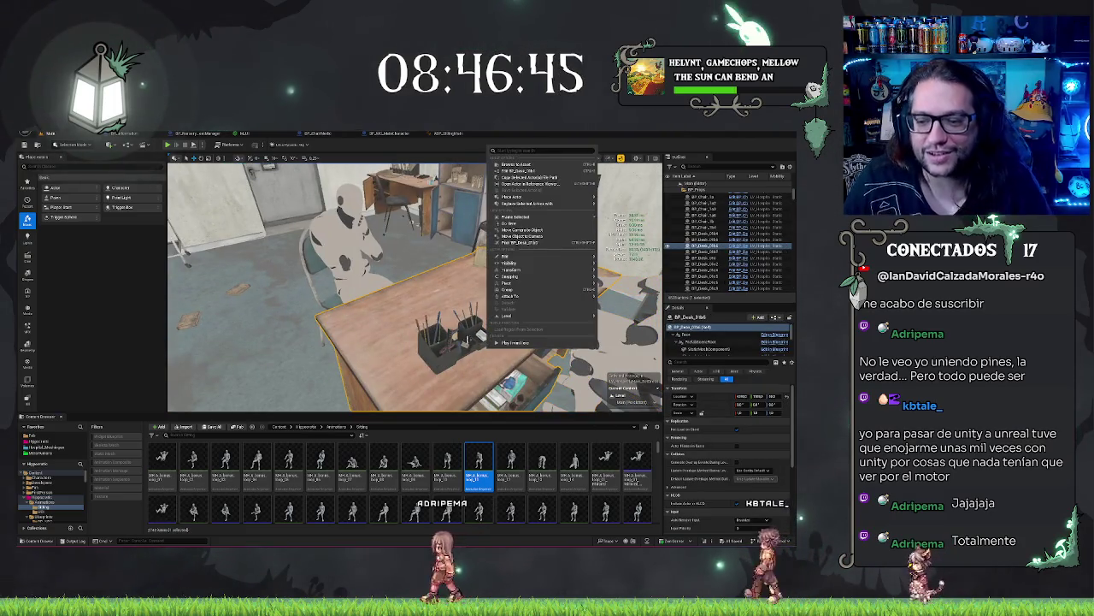
pyautogui.moveTo(491, 257); pyautogui.dragTo(462, 256)
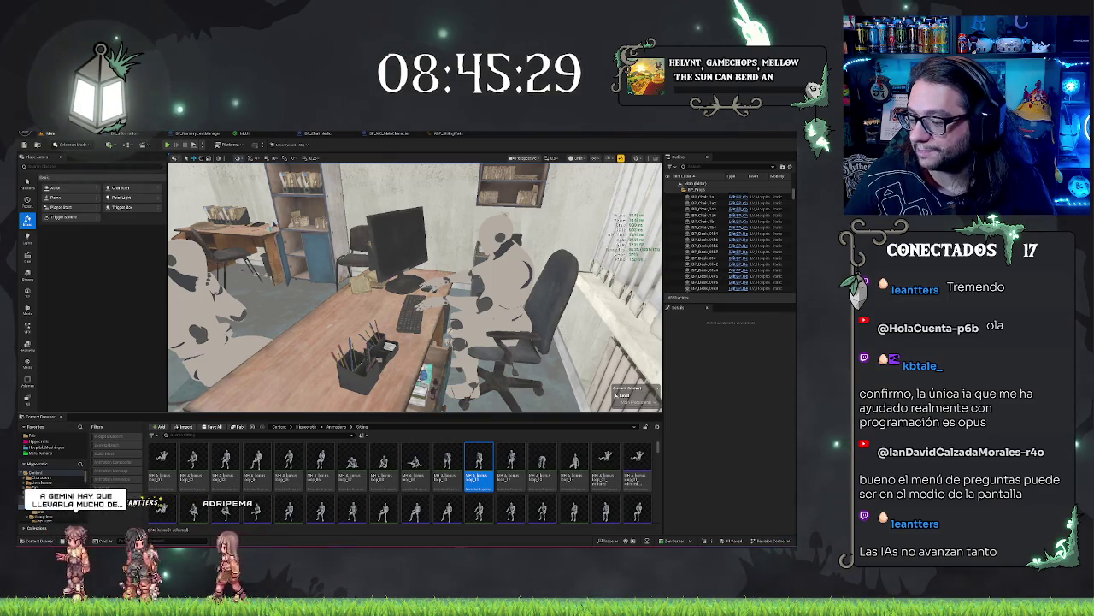
pyautogui.press('w')
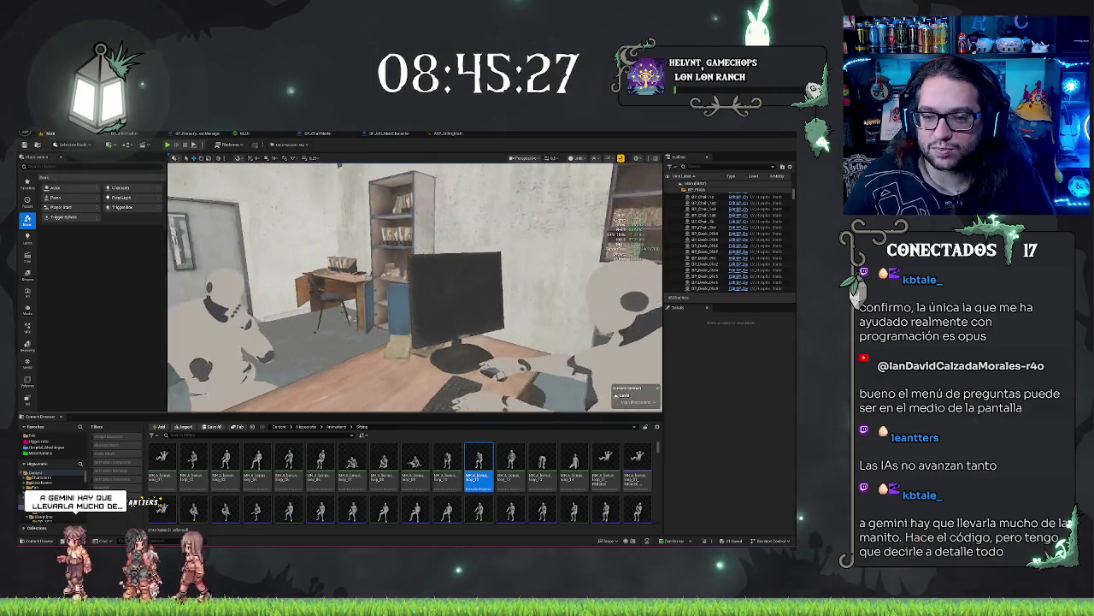
pyautogui.press('s')
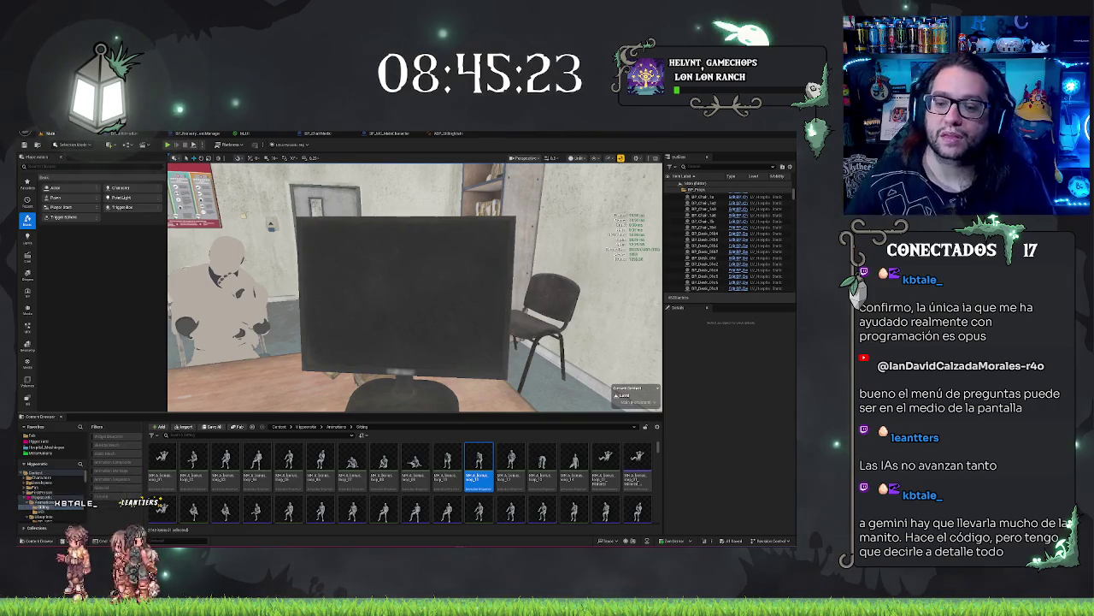
pyautogui.press('w')
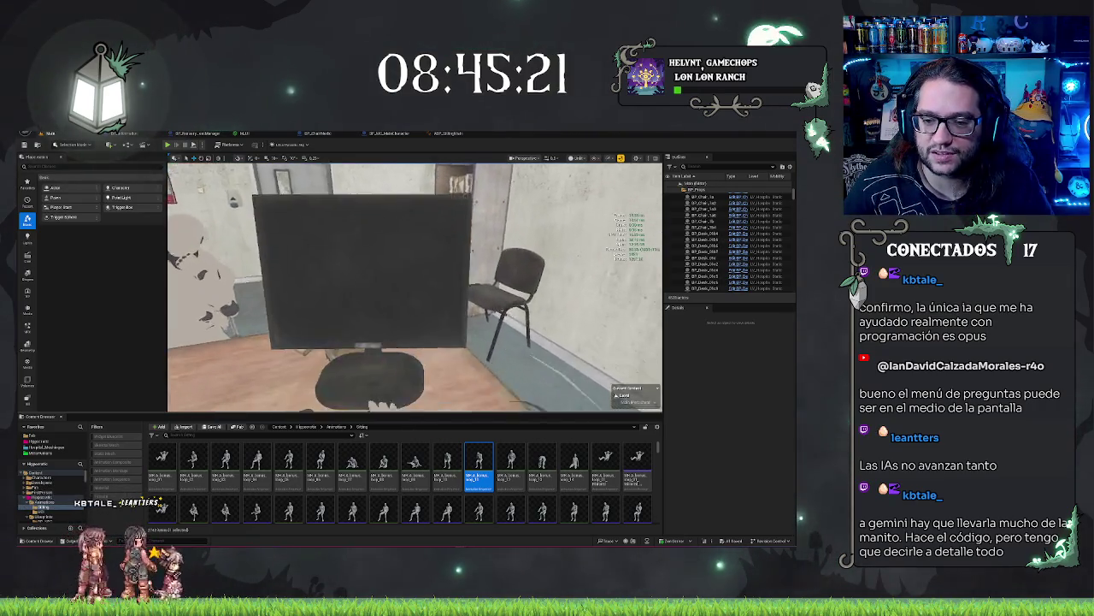
pyautogui.press('s')
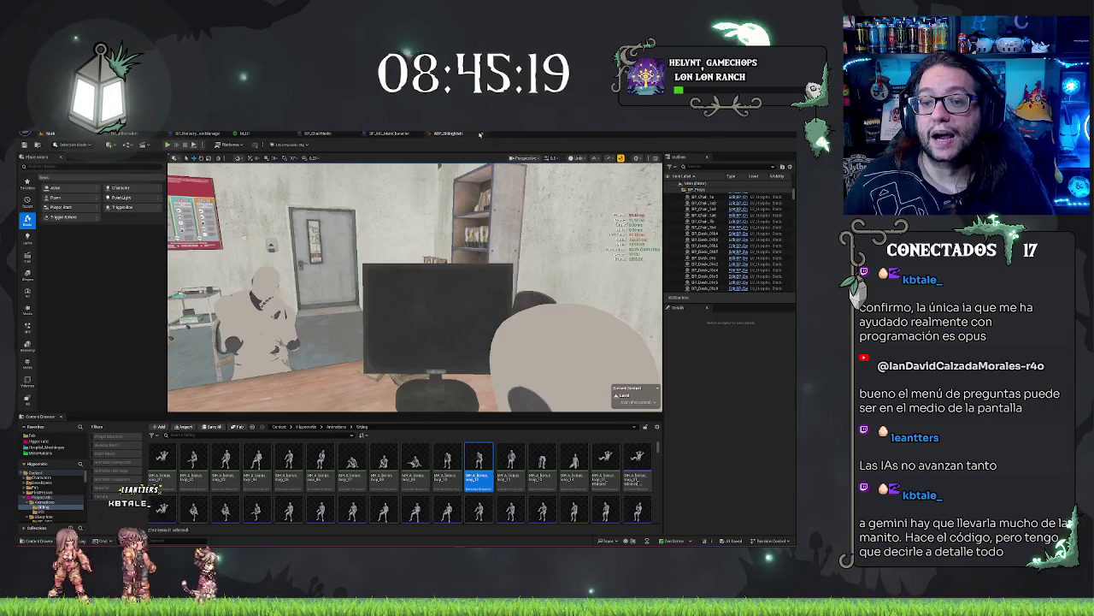
pyautogui.click(477, 134)
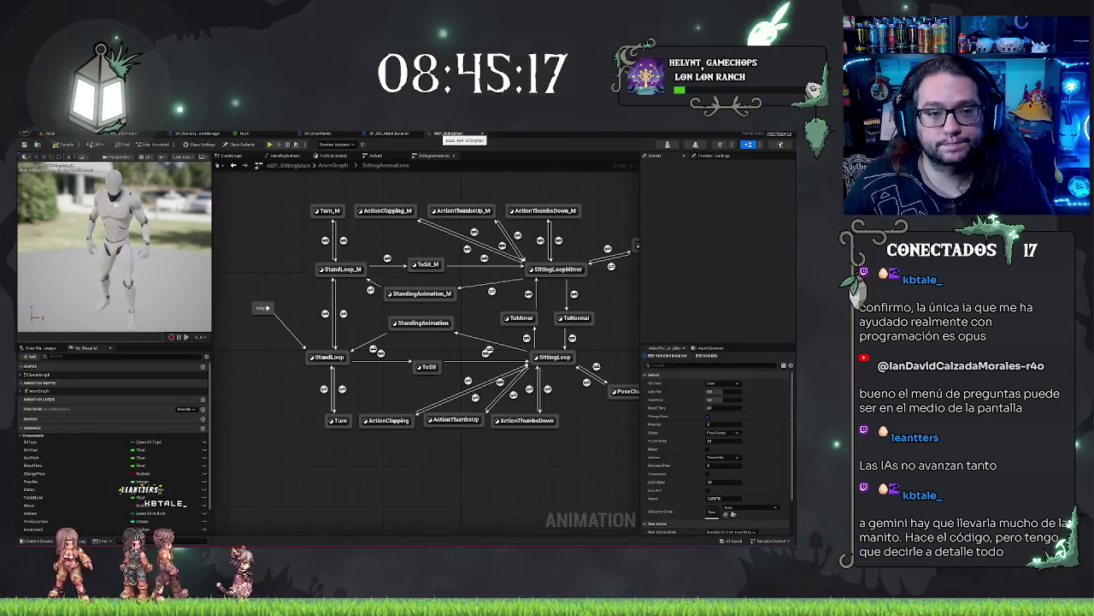
pyautogui.click(78, 134)
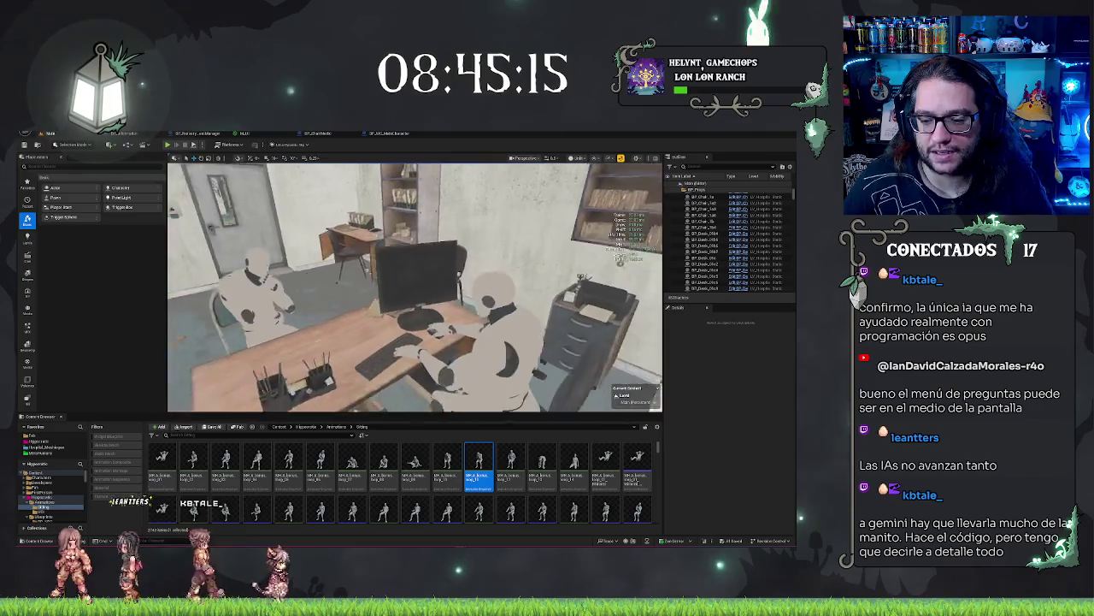
pyautogui.click(441, 265)
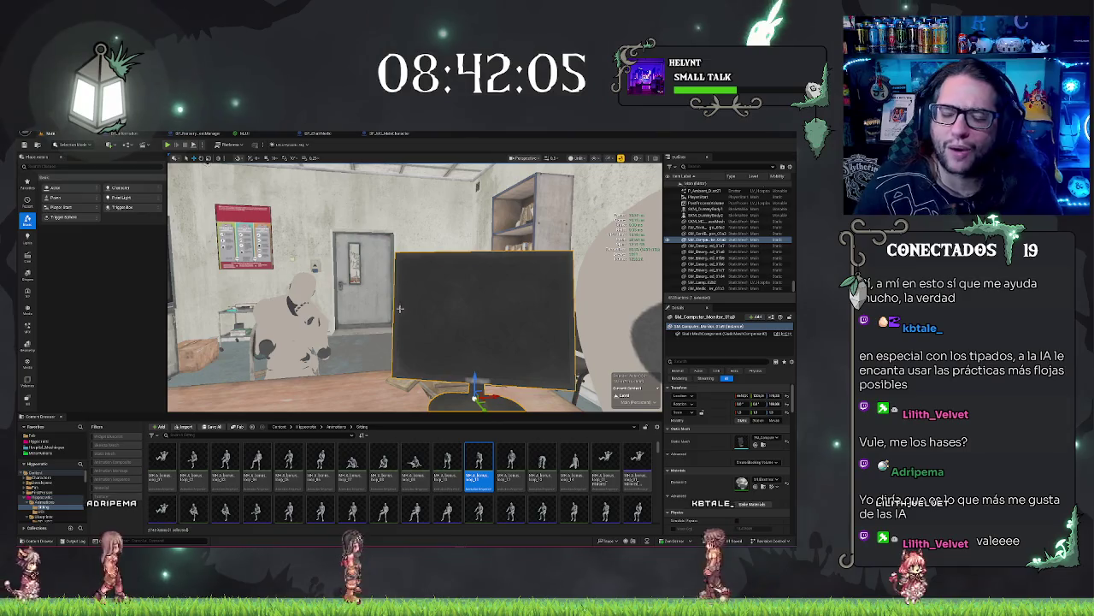
pyautogui.press('f')
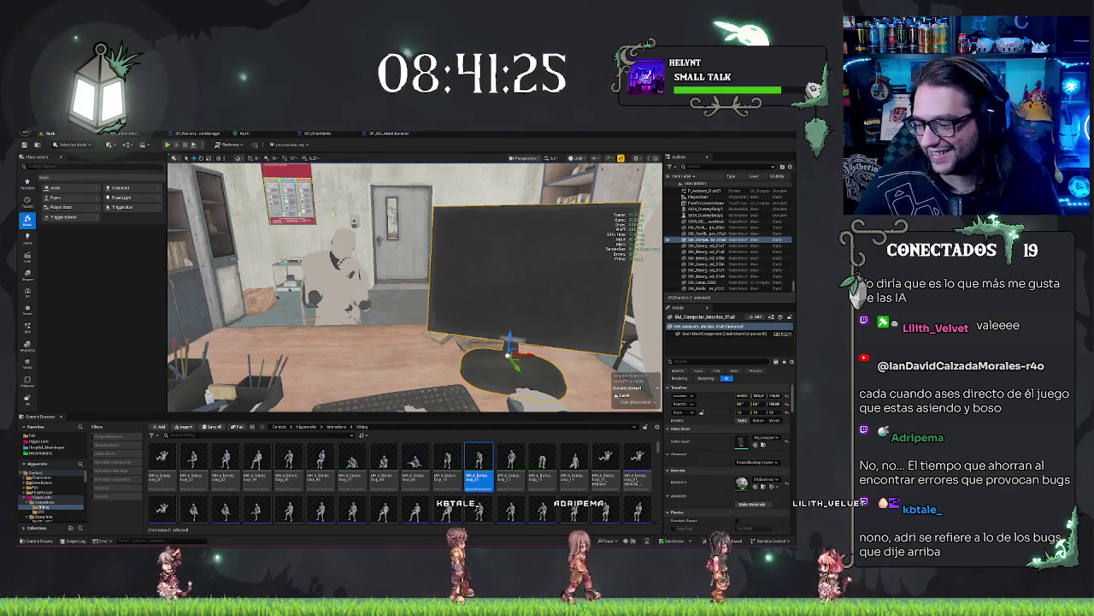
pyautogui.moveTo(509, 274); pyautogui.dragTo(475, 321)
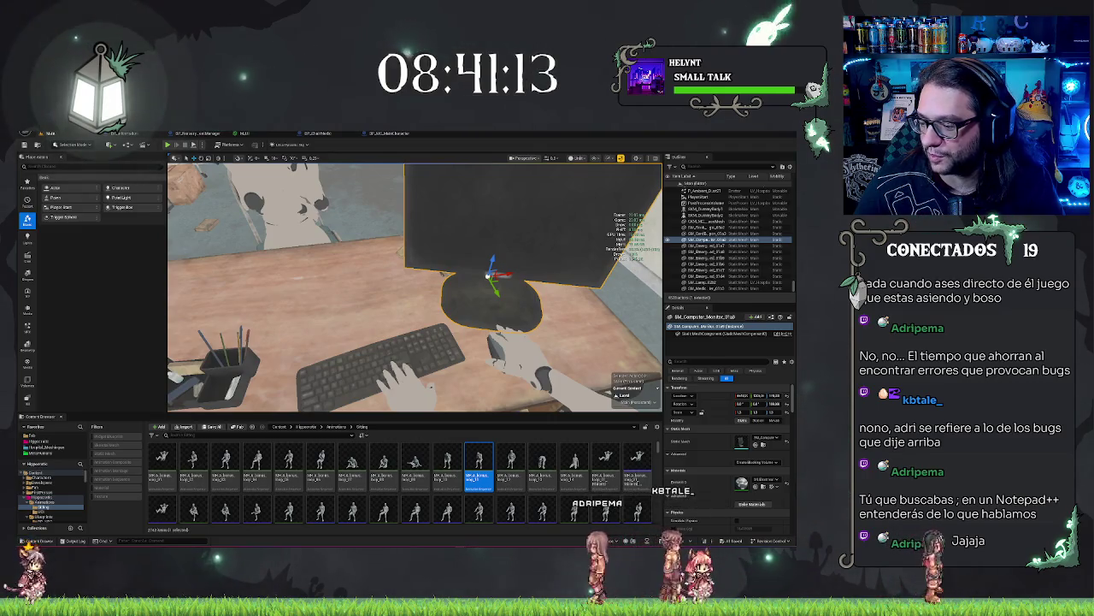
pyautogui.moveTo(476, 321); pyautogui.dragTo(475, 327)
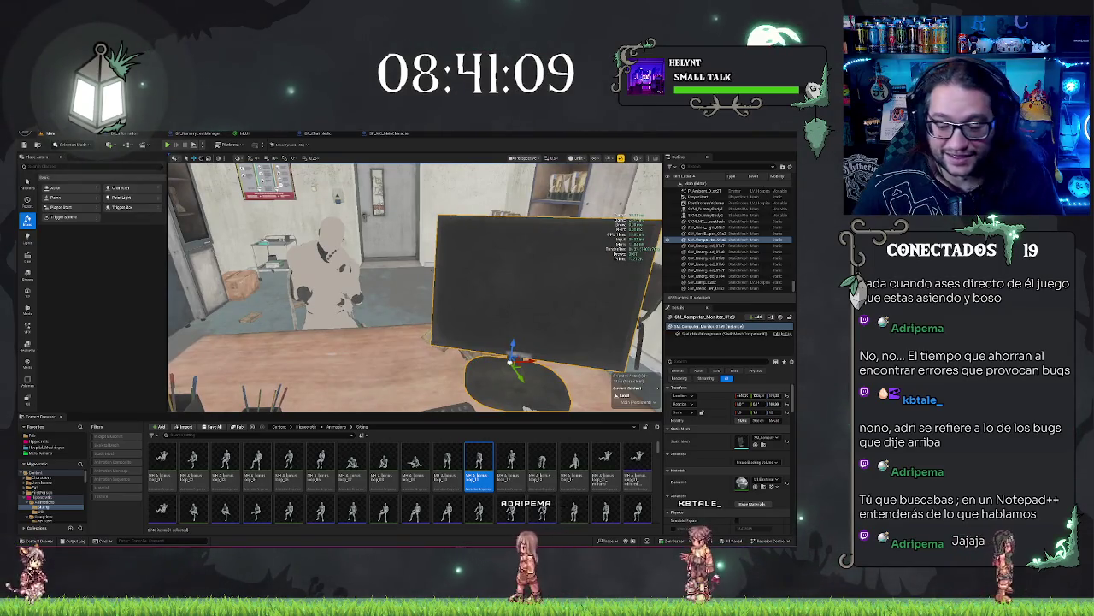
pyautogui.press('d')
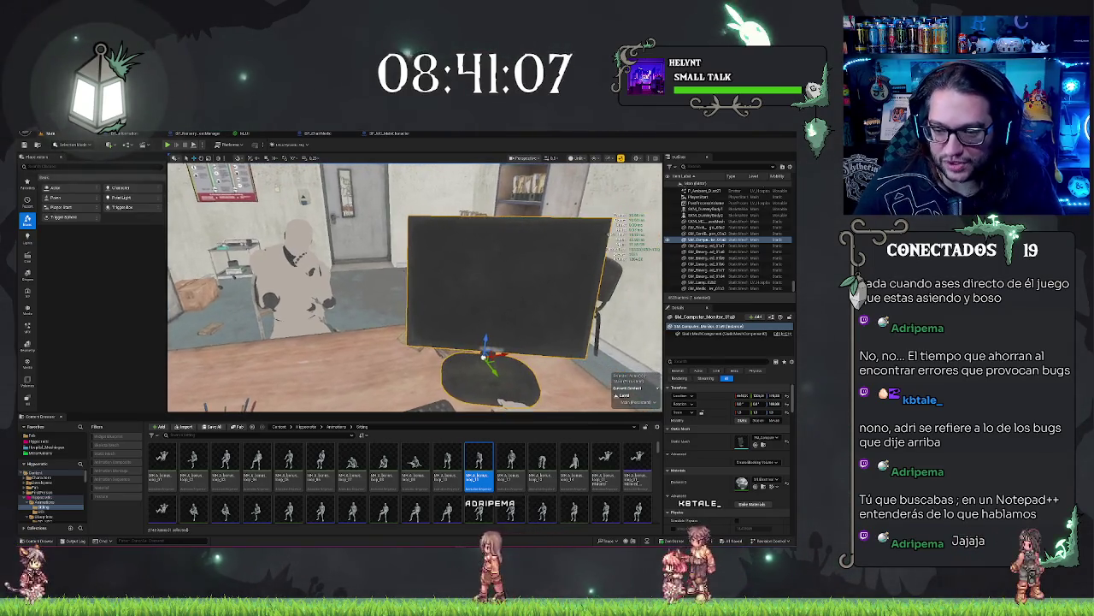
pyautogui.press('a')
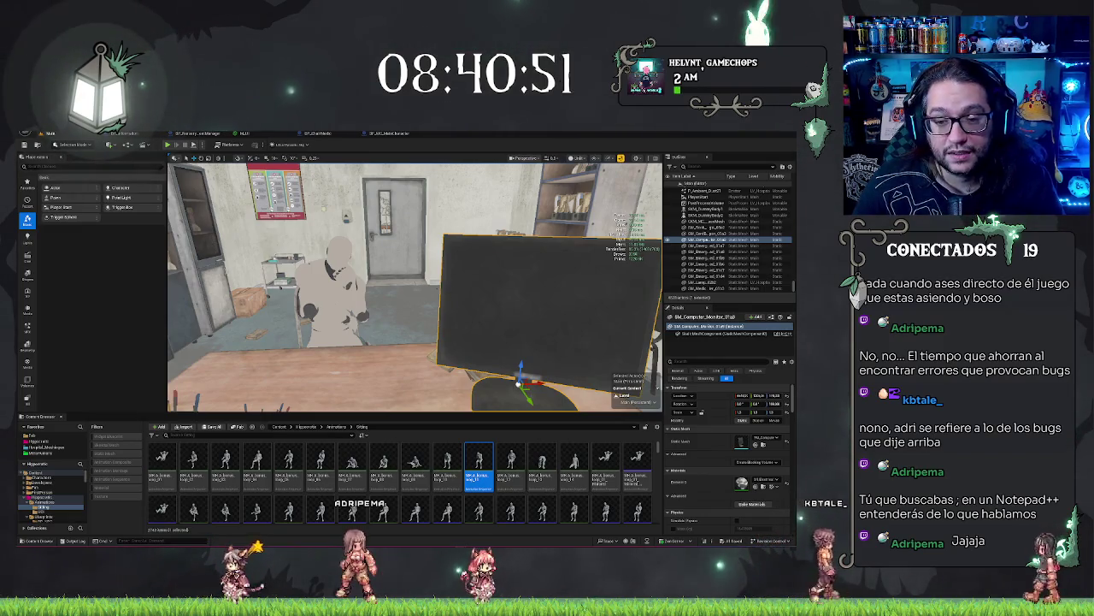
pyautogui.moveTo(410, 291)
pyautogui.mouseDown()
pyautogui.moveTo(359, 299)
pyautogui.moveTo(411, 248)
pyautogui.mouseUp()
pyautogui.press('Escape')
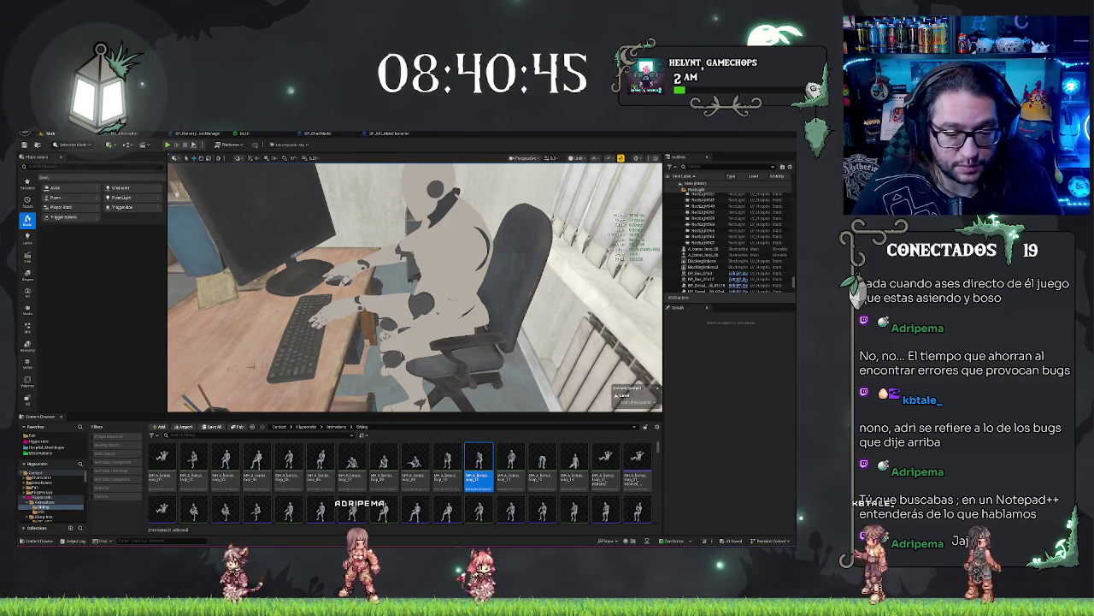
# Switch to the BP_ChairMedic Blueprint tab to view the office chair alone
pyautogui.scroll(-1, 368, 482)
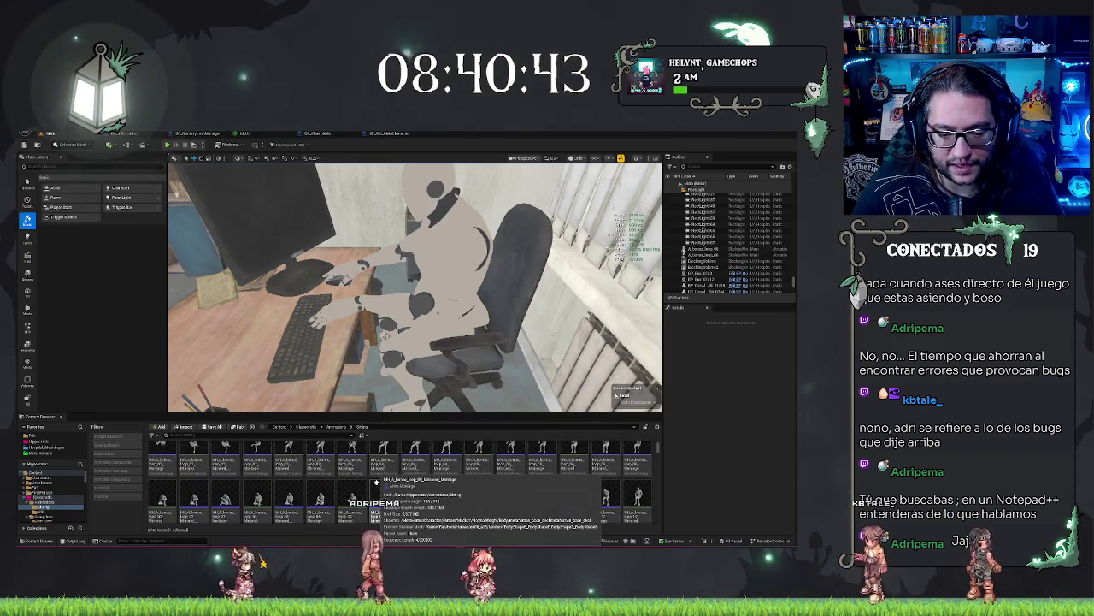
pyautogui.scroll(1, 376, 483)
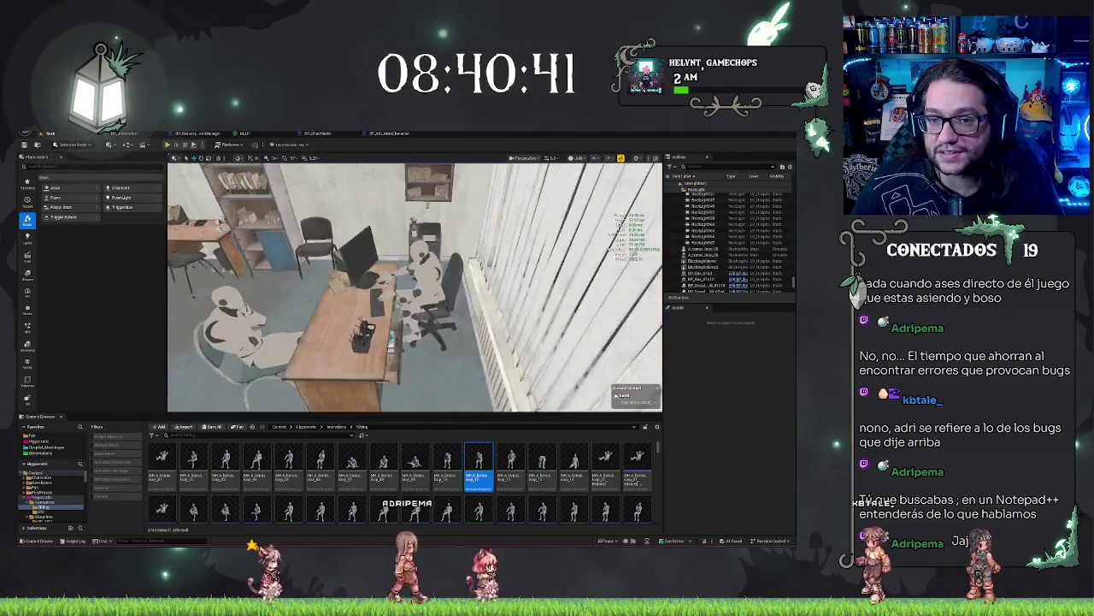
pyautogui.click(318, 133)
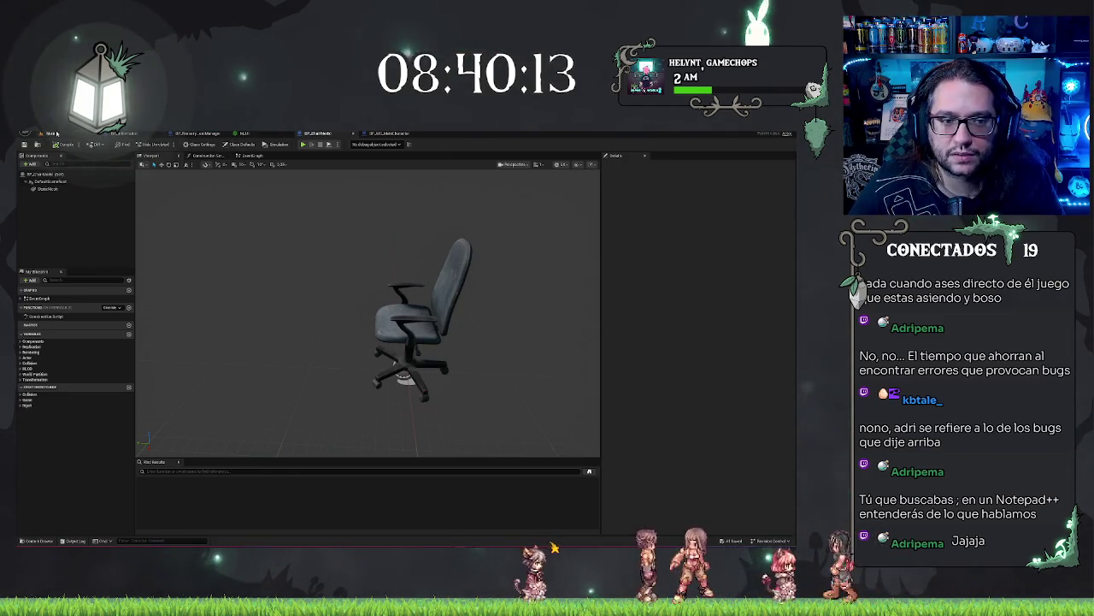
# Browse the chair Blueprint's File menu, then return to the main office level viewport
pyautogui.click(41, 134)
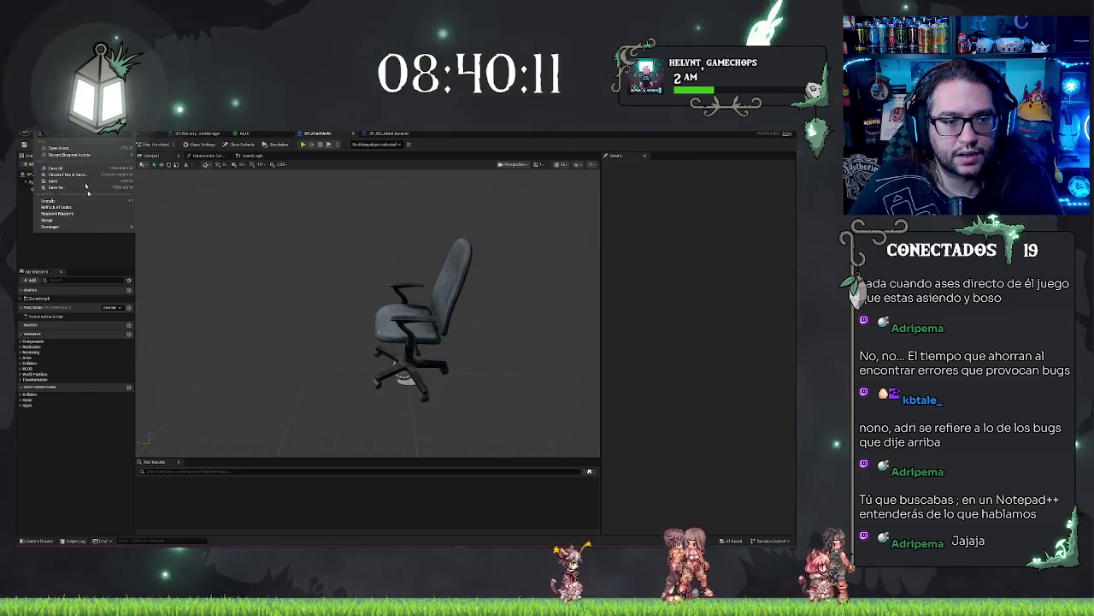
pyautogui.moveTo(79, 227)
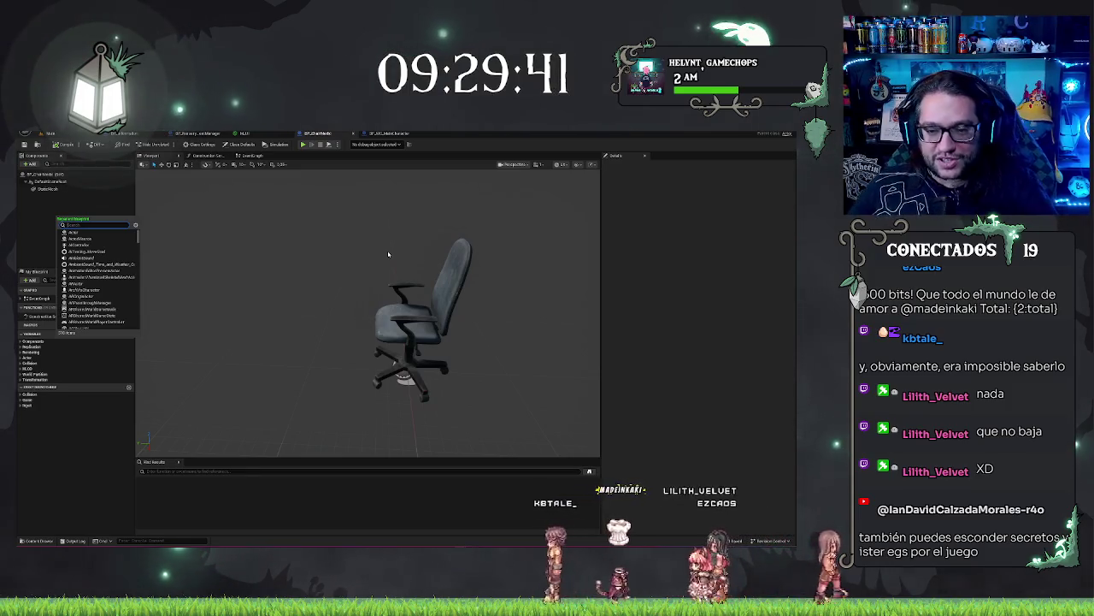
pyautogui.moveTo(363, 293); pyautogui.dragTo(295, 274)
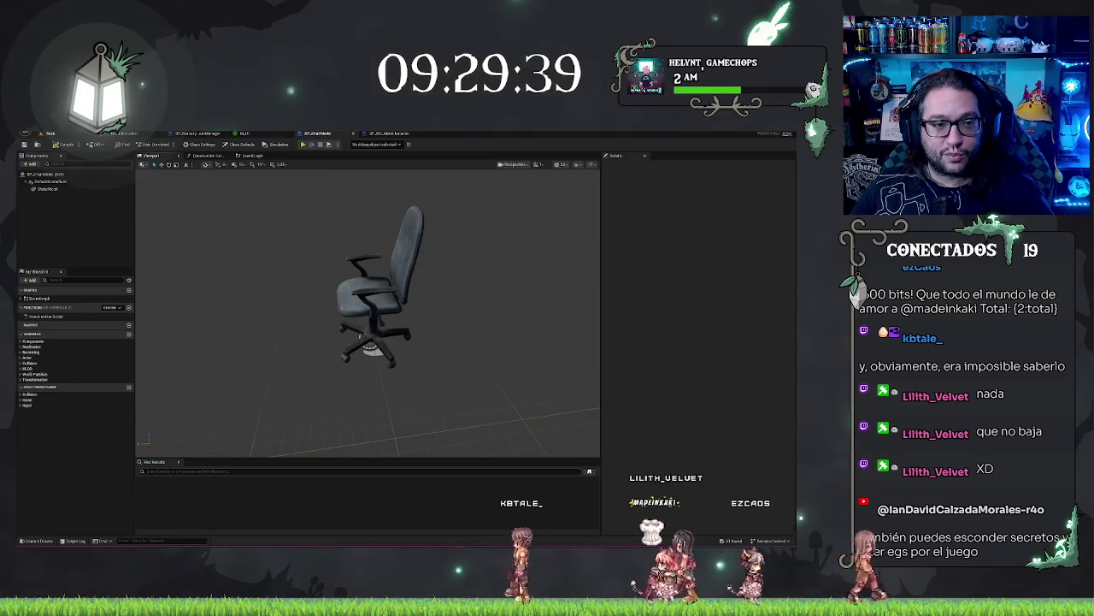
pyautogui.click(82, 135)
pyautogui.moveTo(415, 286); pyautogui.dragTo(300, 287)
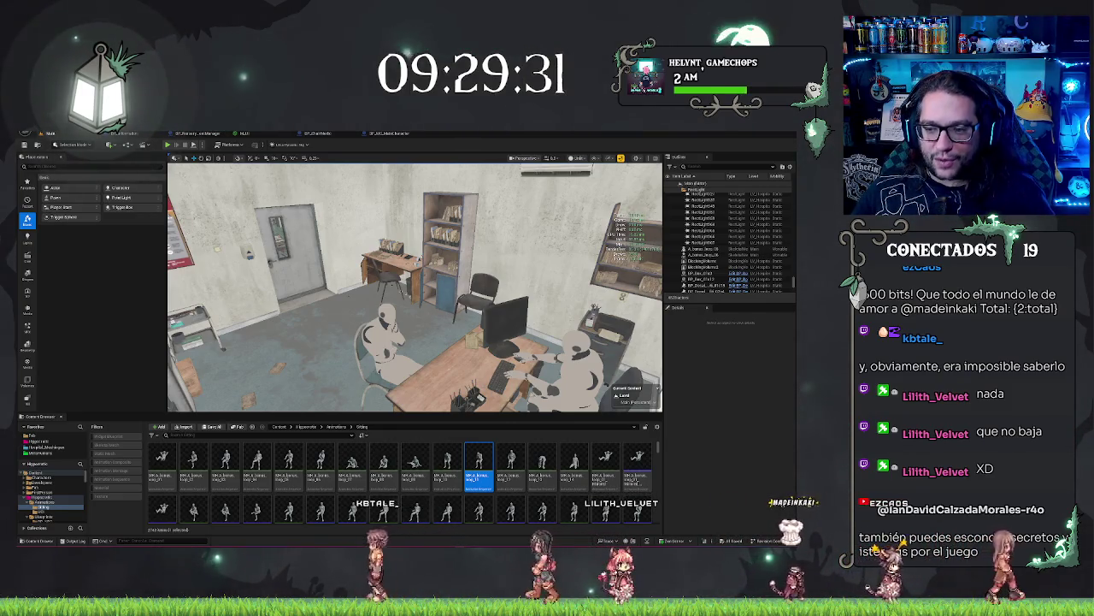
# Focus on the desk monitor and switch the viewport to Lit to show real lighting
pyautogui.moveTo(415, 287)
pyautogui.mouseDown()
pyautogui.moveTo(449, 236)
pyautogui.moveTo(457, 299)
pyautogui.mouseUp()
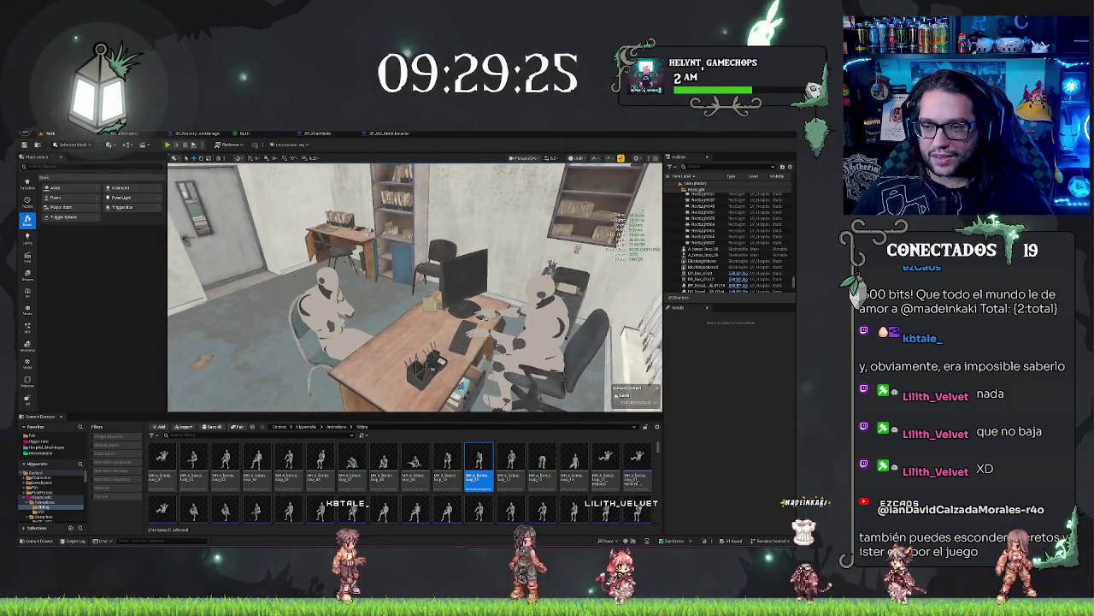
pyautogui.rightClick(458, 303)
pyautogui.press('Escape')
pyautogui.press('f')
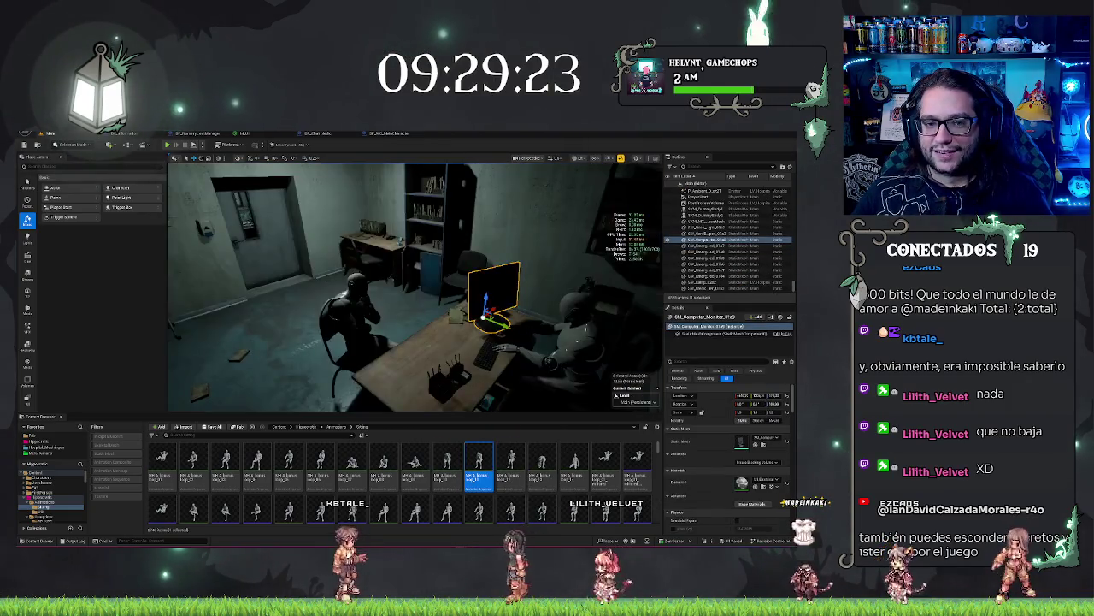
pyautogui.moveTo(414, 286); pyautogui.dragTo(389, 286)
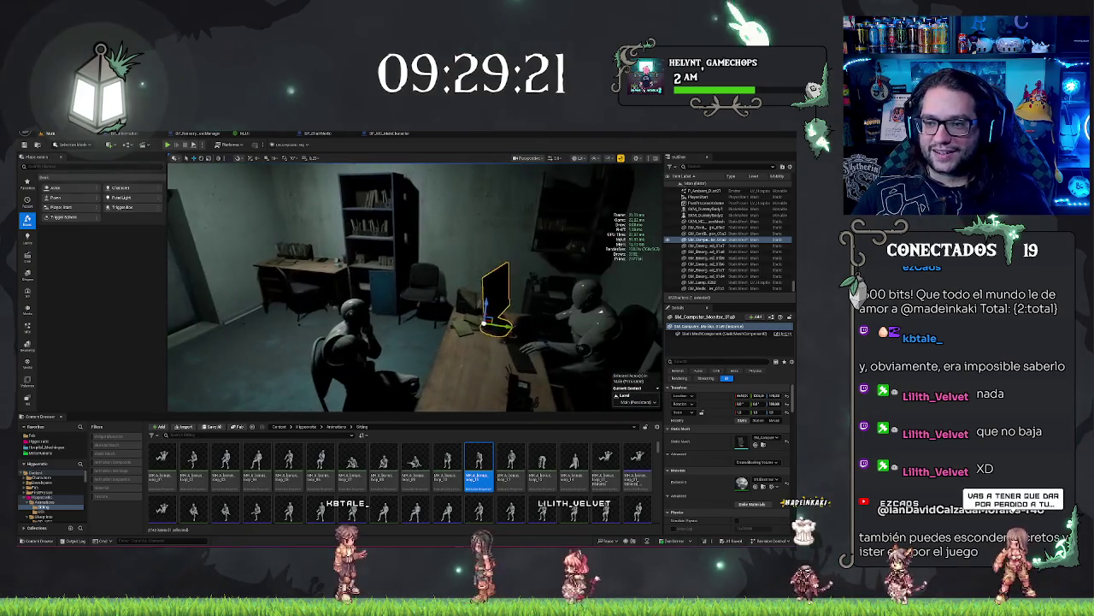
# Deselect the monitor and move the Content Browser up to the Animations folder
pyautogui.press('Escape')
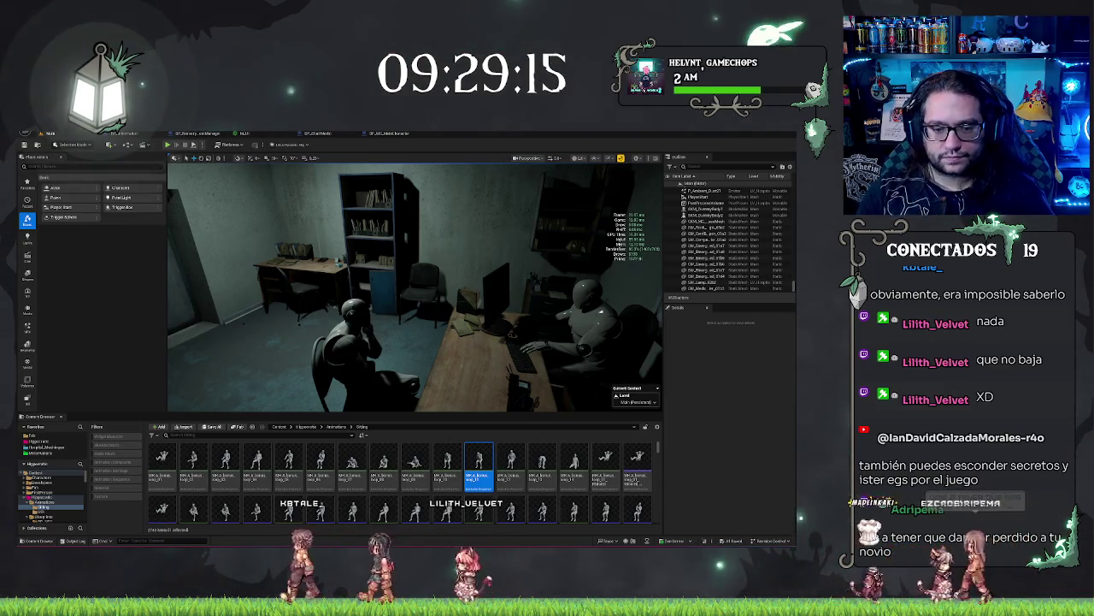
pyautogui.moveTo(446, 316); pyautogui.dragTo(466, 295)
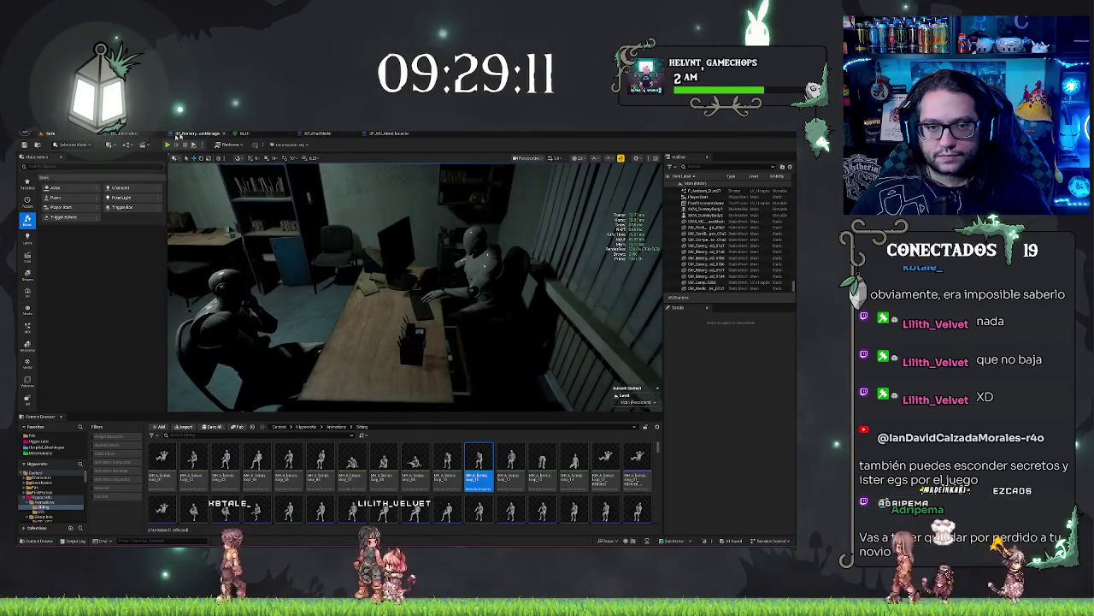
pyautogui.click(335, 426)
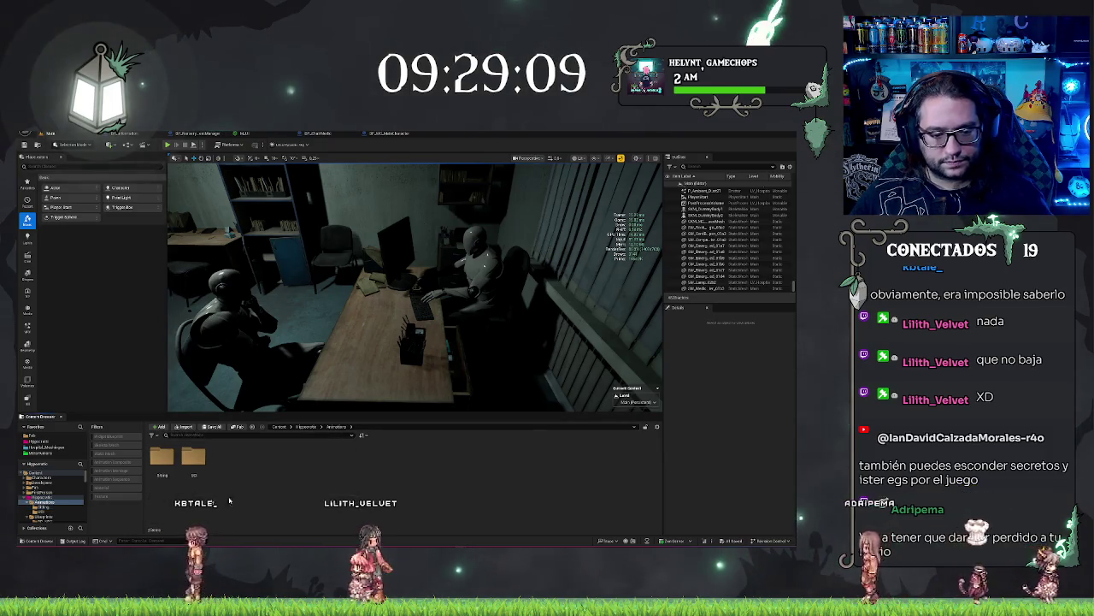
# Navigate from the Hipposmatic favorite into Blueprints > Menu to see its widget assets
pyautogui.click(38, 440)
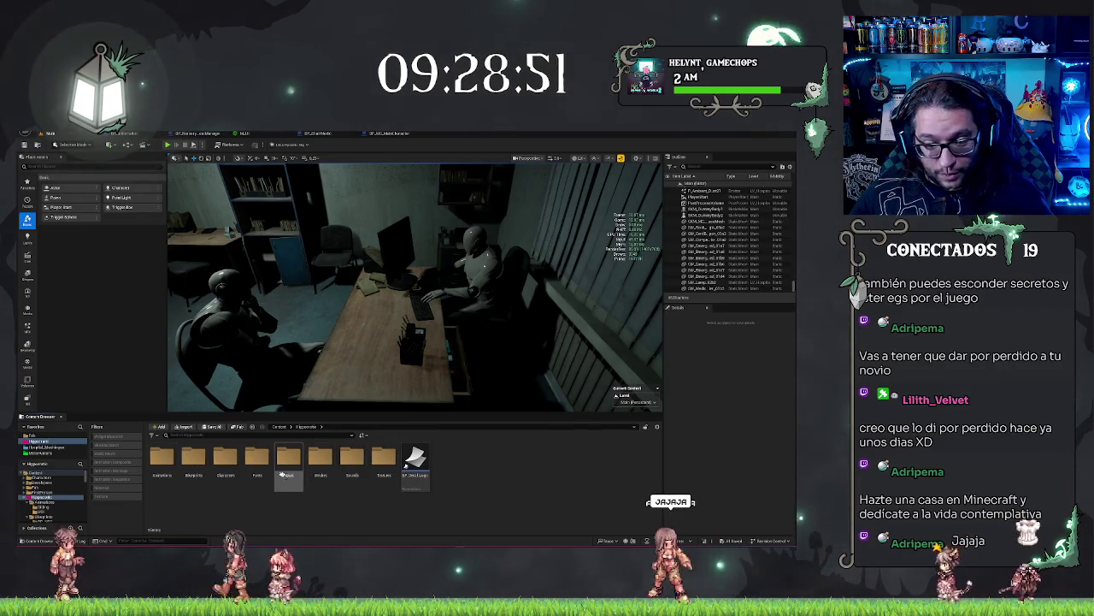
pyautogui.doubleClick(196, 460)
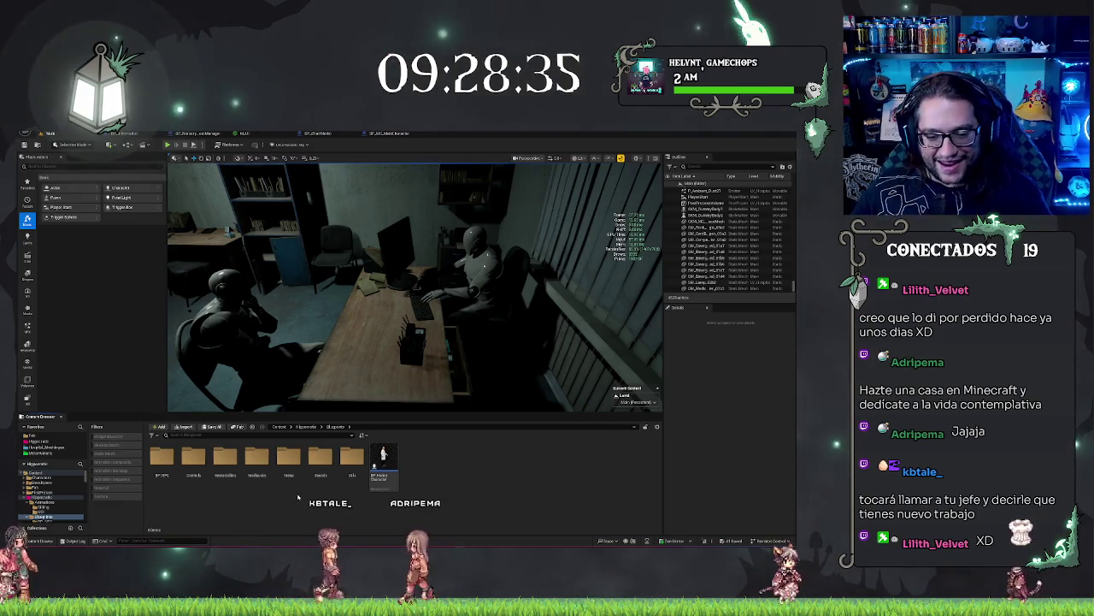
pyautogui.doubleClick(288, 462)
pyautogui.rightClick(500, 454)
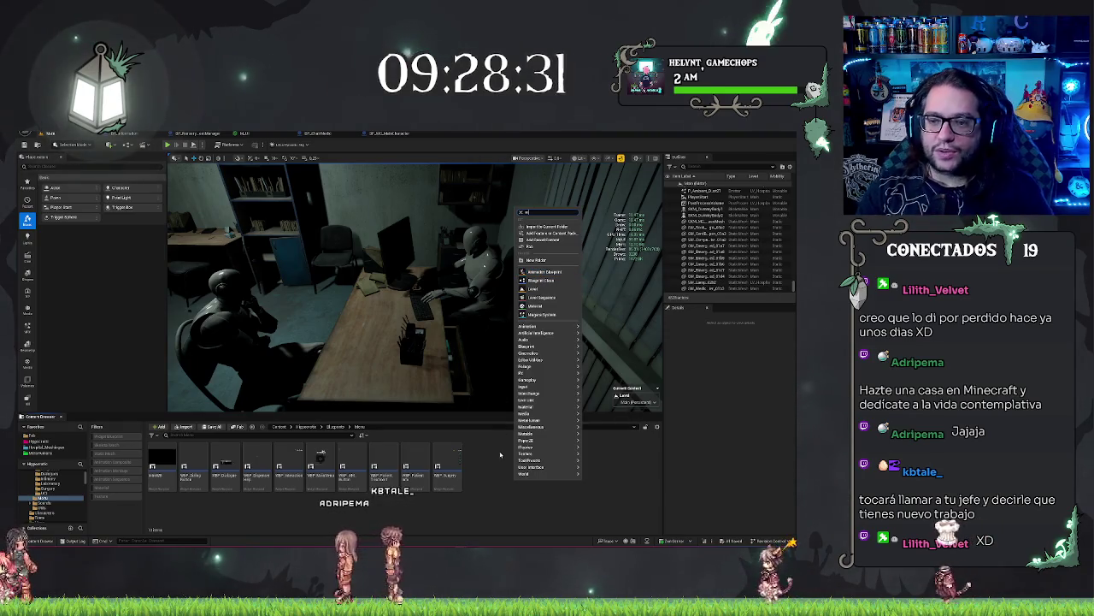
# Create a User Widget Blueprint named WBP_PC_Diagnostic in the Menu folder
pyautogui.write('widget')
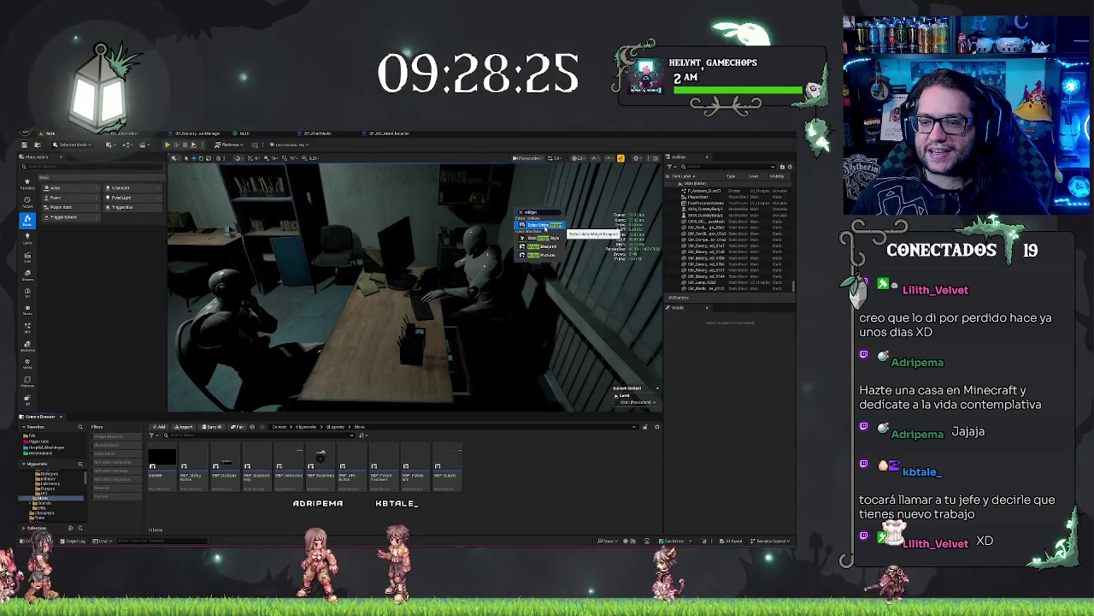
pyautogui.click(548, 246)
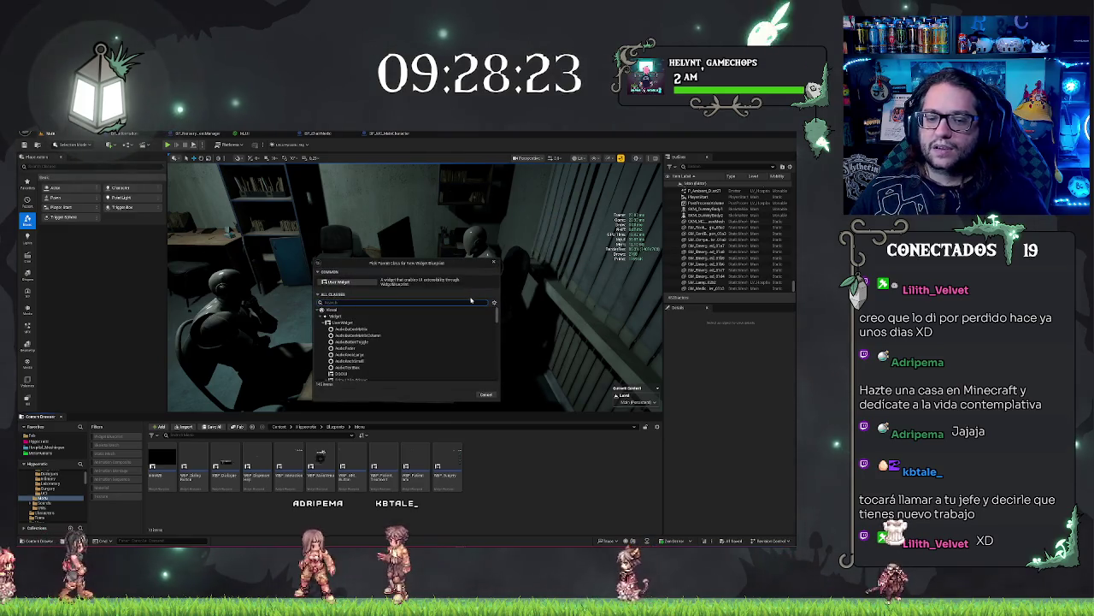
pyautogui.click(340, 281)
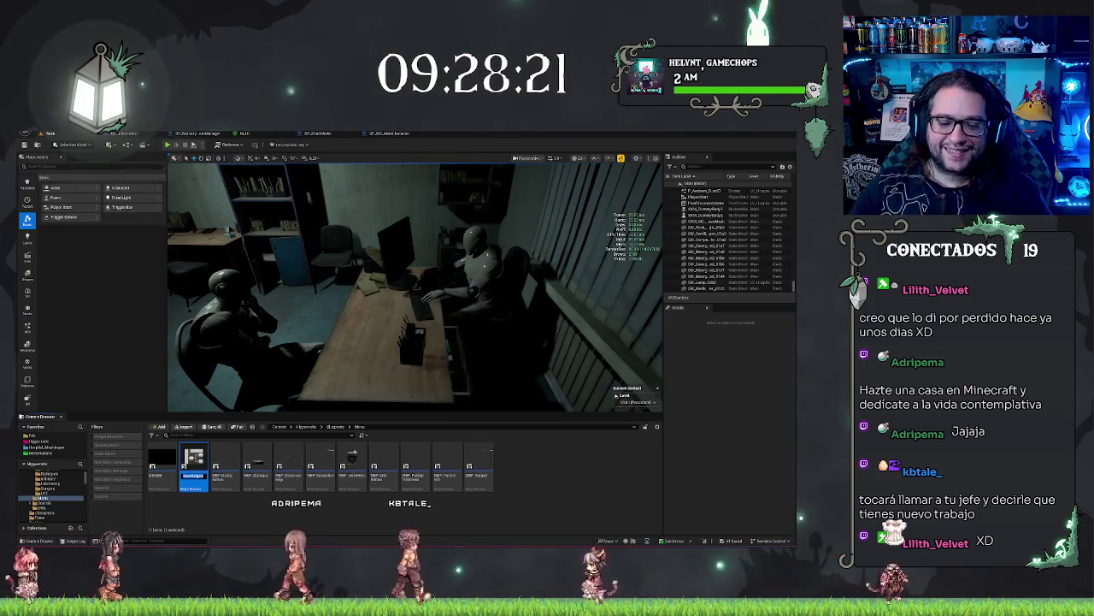
pyautogui.write('WBP_')
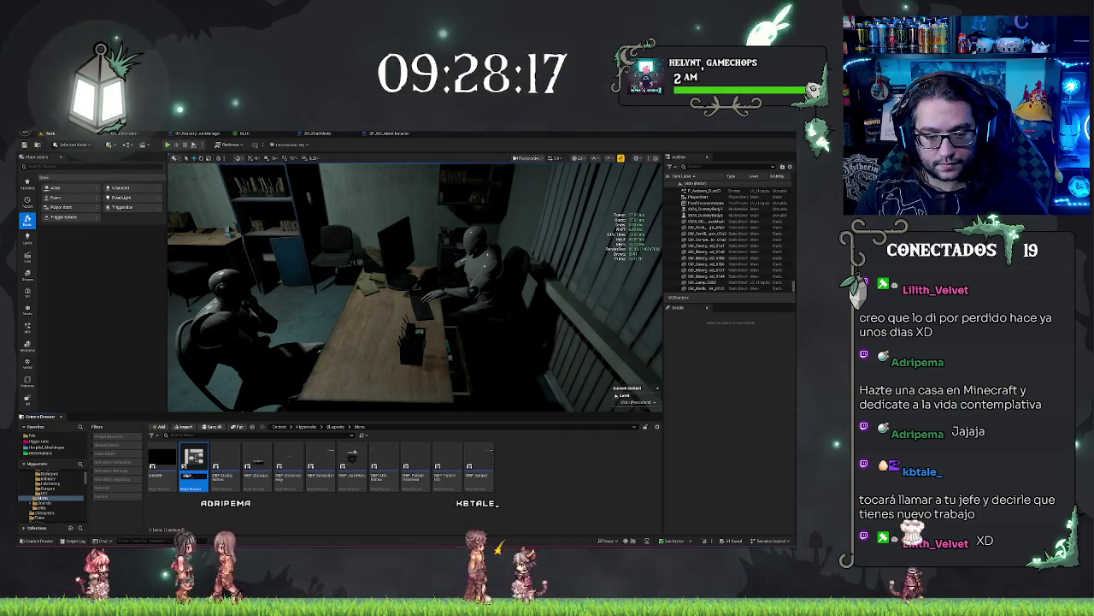
pyautogui.write('FC_D')
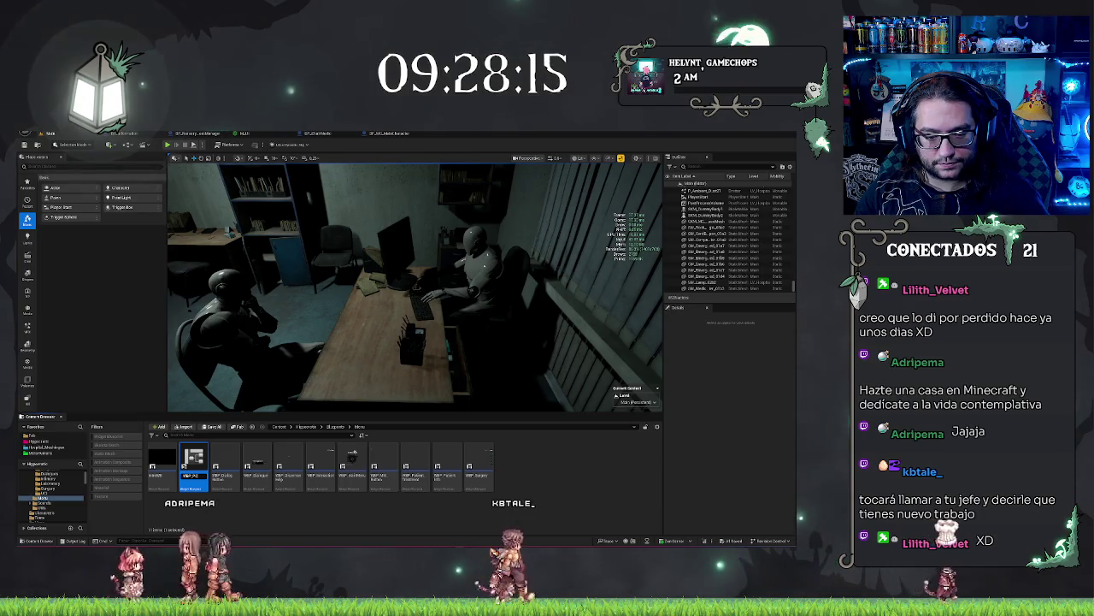
pyautogui.write('iagnostic')
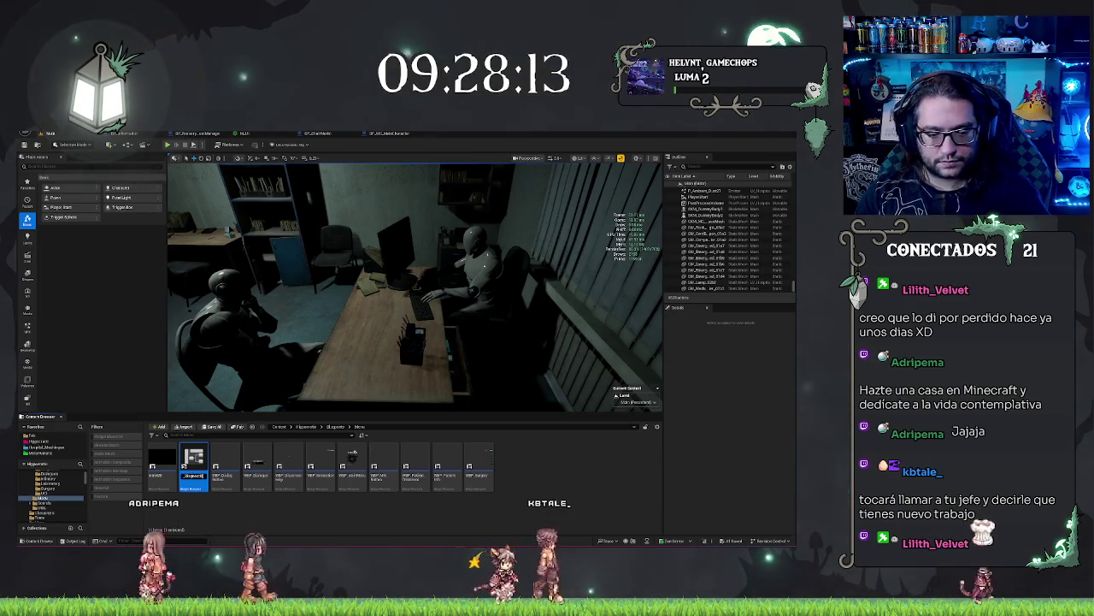
pyautogui.press('Return')
pyautogui.press('Return')
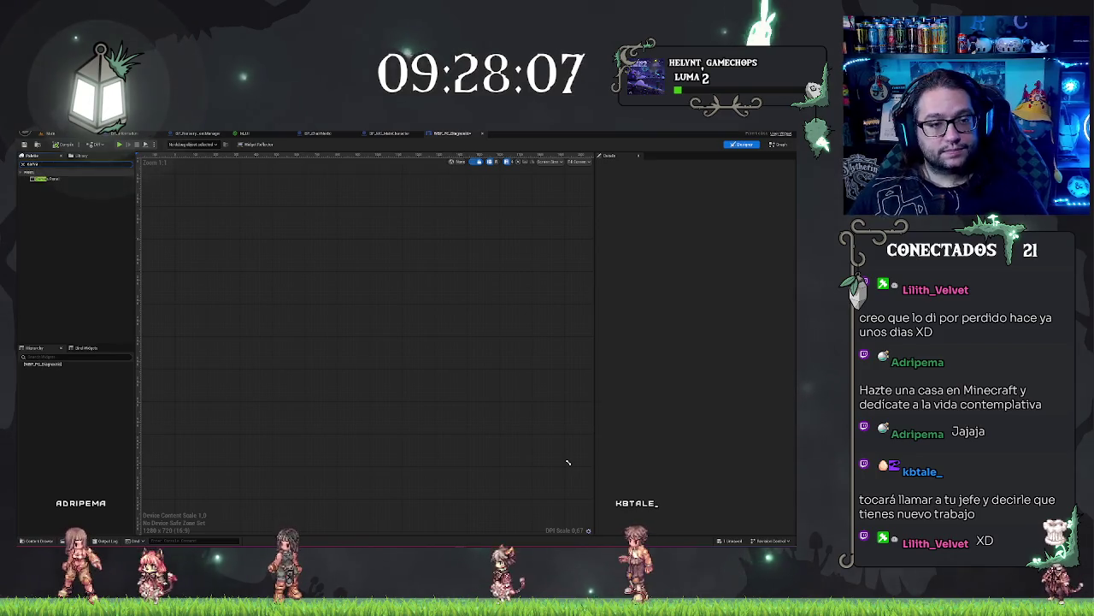
# Place a Canvas Panel under the widget's root in the Hierarchy and clear the Palette search
pyautogui.moveTo(44, 369); pyautogui.dragTo(47, 368)
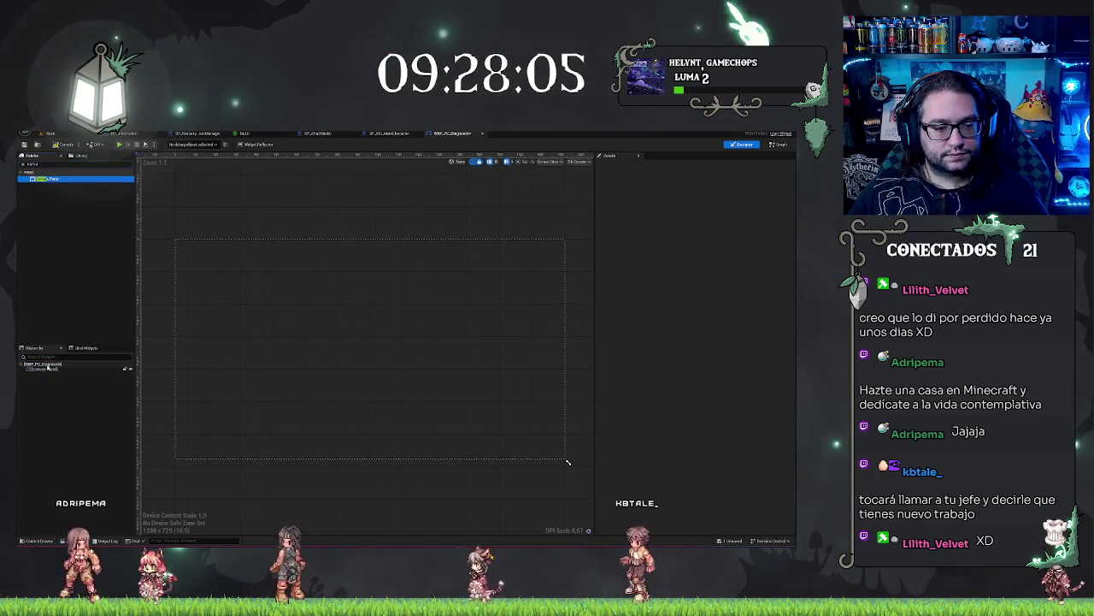
pyautogui.click(43, 368)
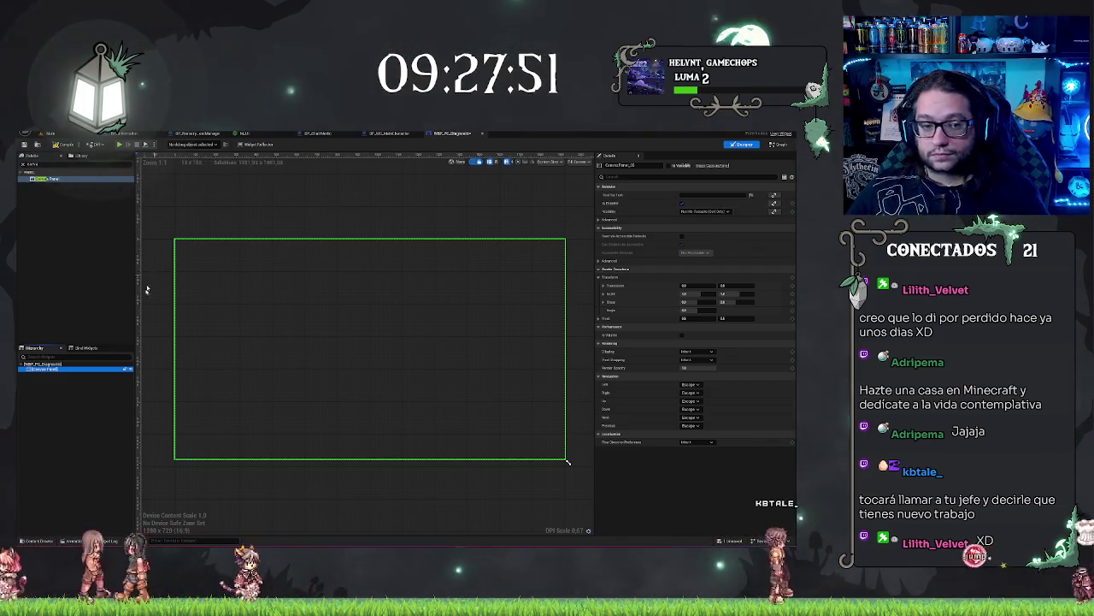
pyautogui.click(91, 380)
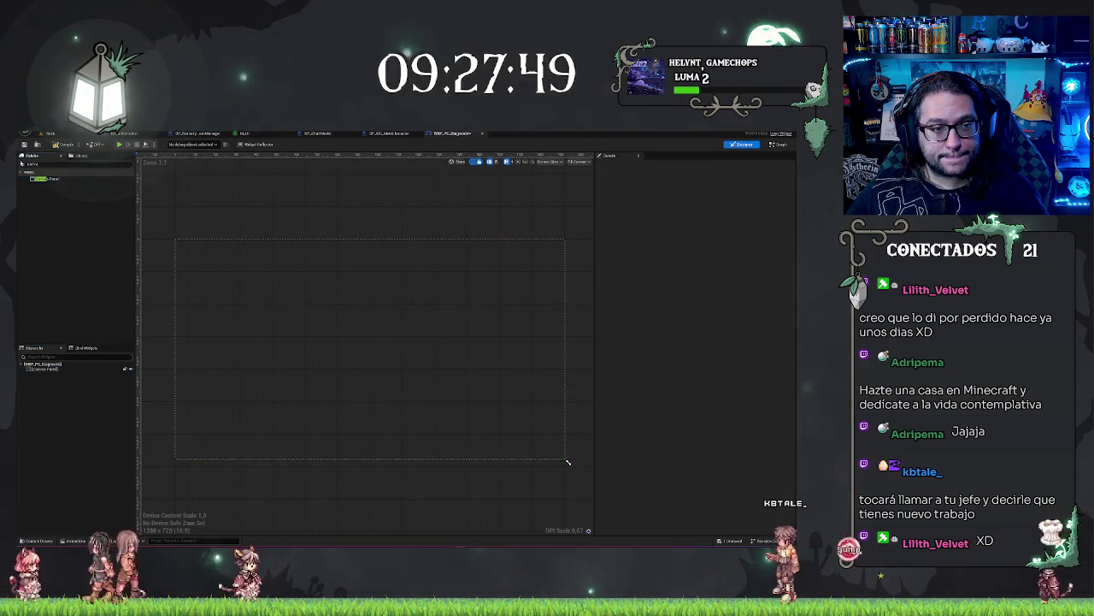
pyautogui.click(24, 163)
pyautogui.press('Escape')
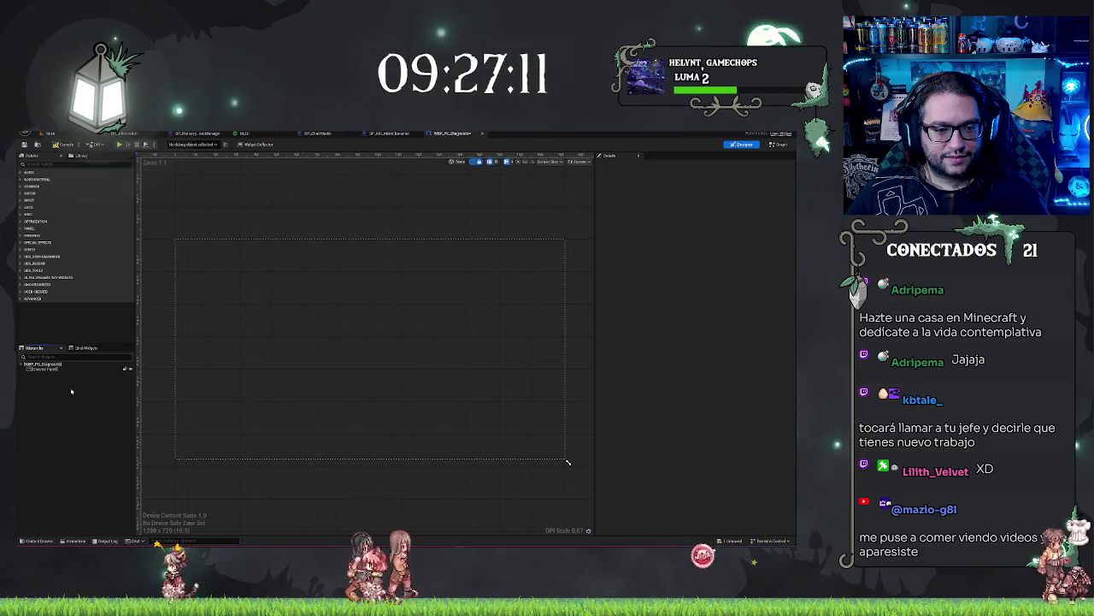
pyautogui.click(567, 462)
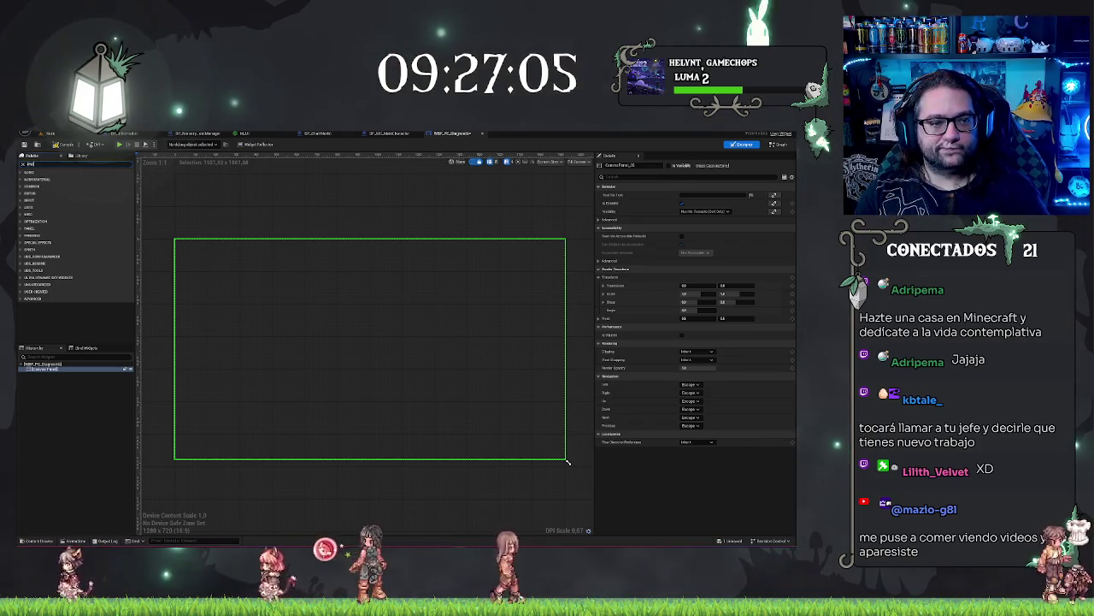
# Add an Image widget from the Palette into the Canvas Panel
pyautogui.click(51, 164)
pyautogui.write('ima')
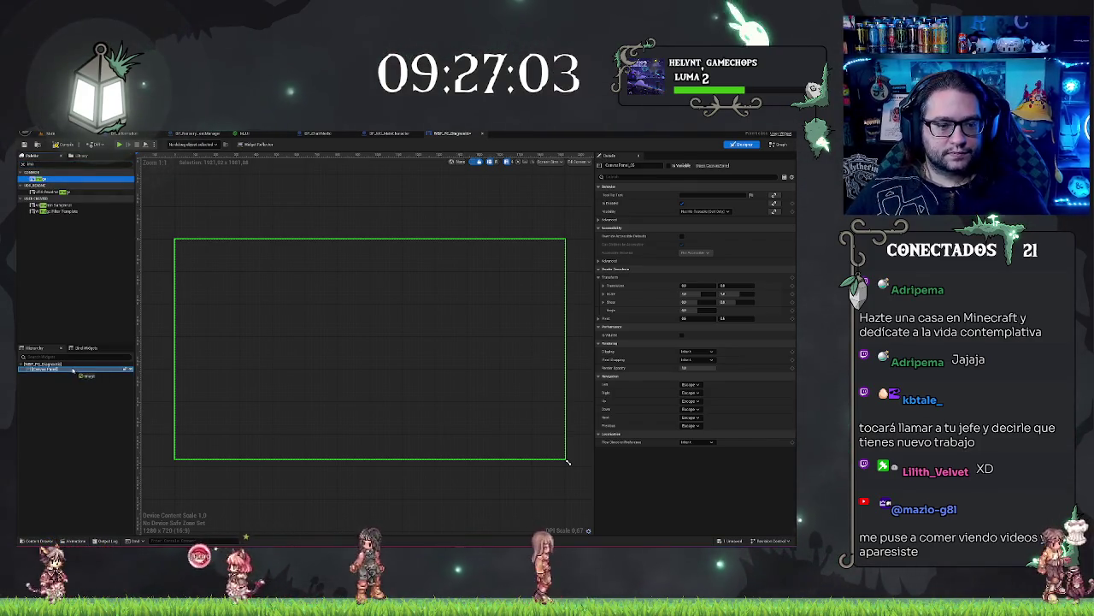
pyautogui.moveTo(49, 179); pyautogui.dragTo(71, 372)
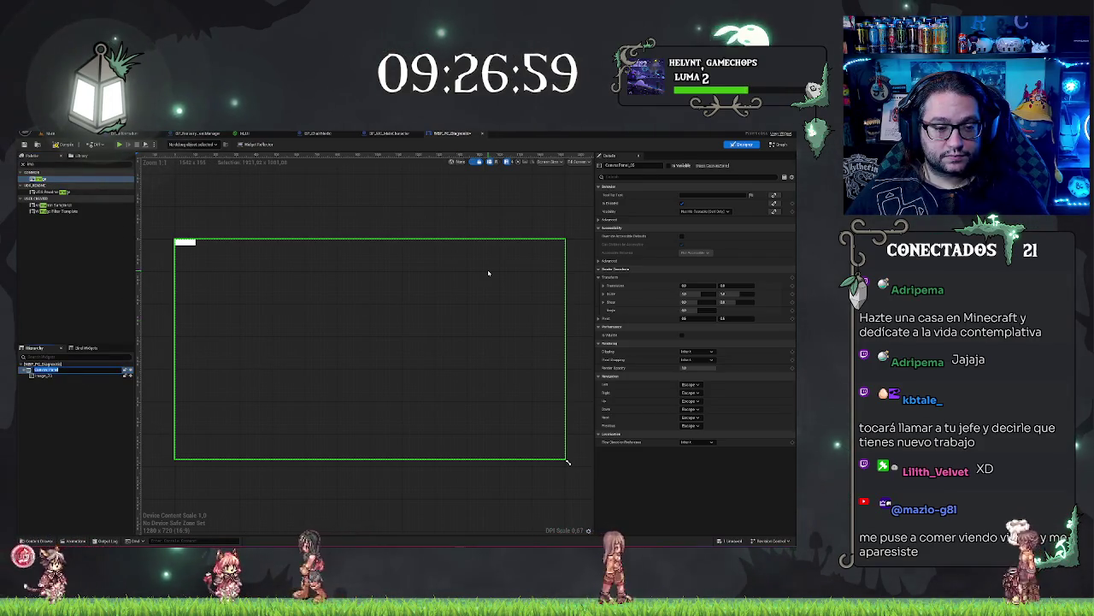
pyautogui.press('F2')
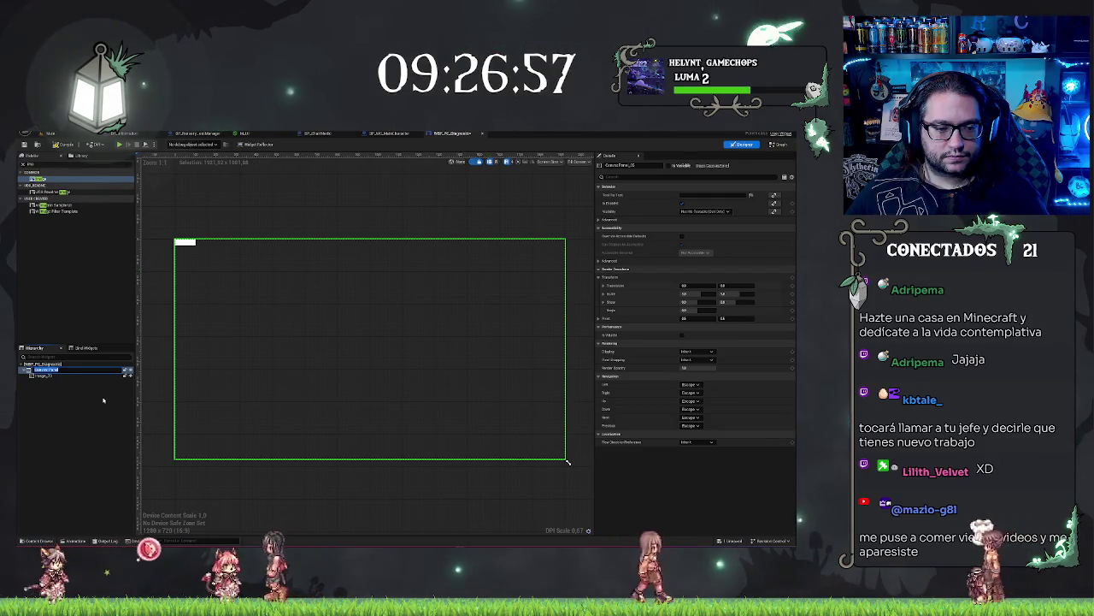
pyautogui.click(103, 400)
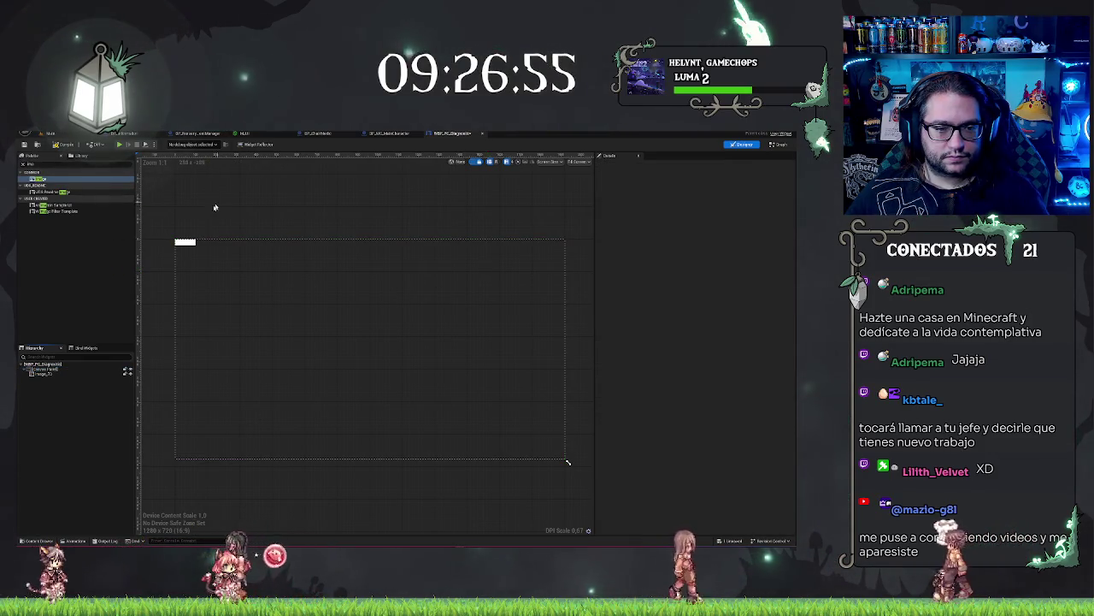
# Select the new white image and tint its brush colour blue
pyautogui.click(184, 242)
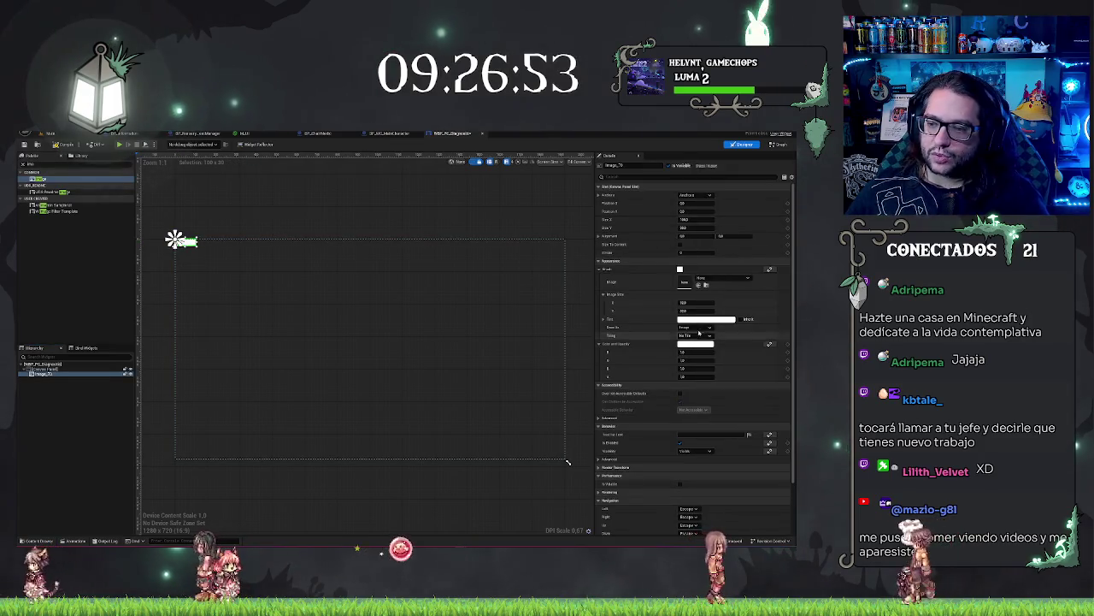
pyautogui.click(680, 269)
pyautogui.click(594, 339)
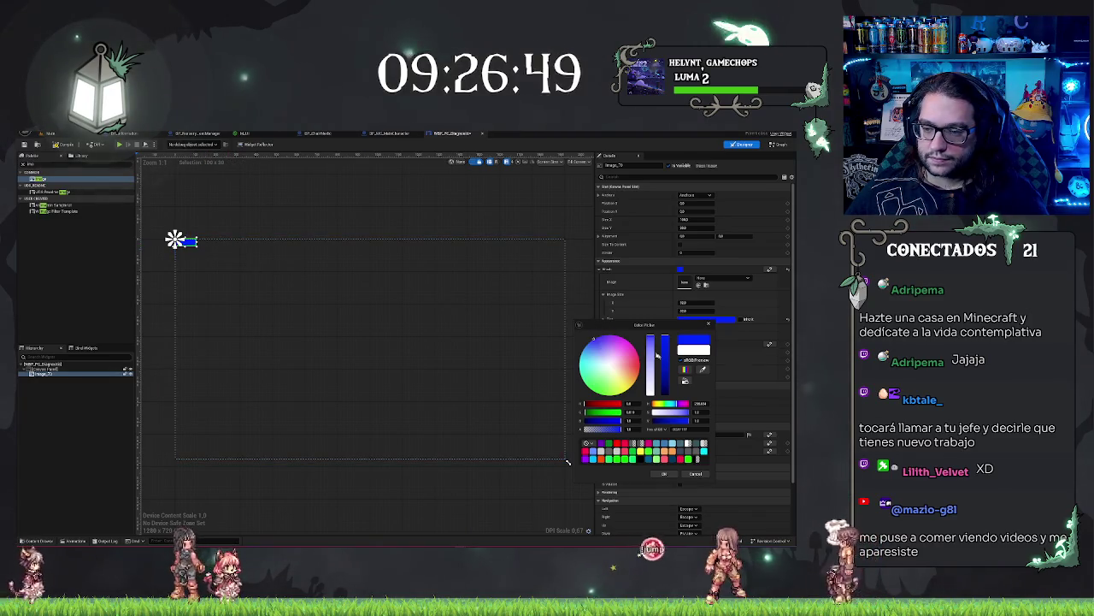
# Lighten the blue slightly and size the image 1920 × 1080 to fill the canvas
pyautogui.moveTo(649, 340); pyautogui.dragTo(649, 338)
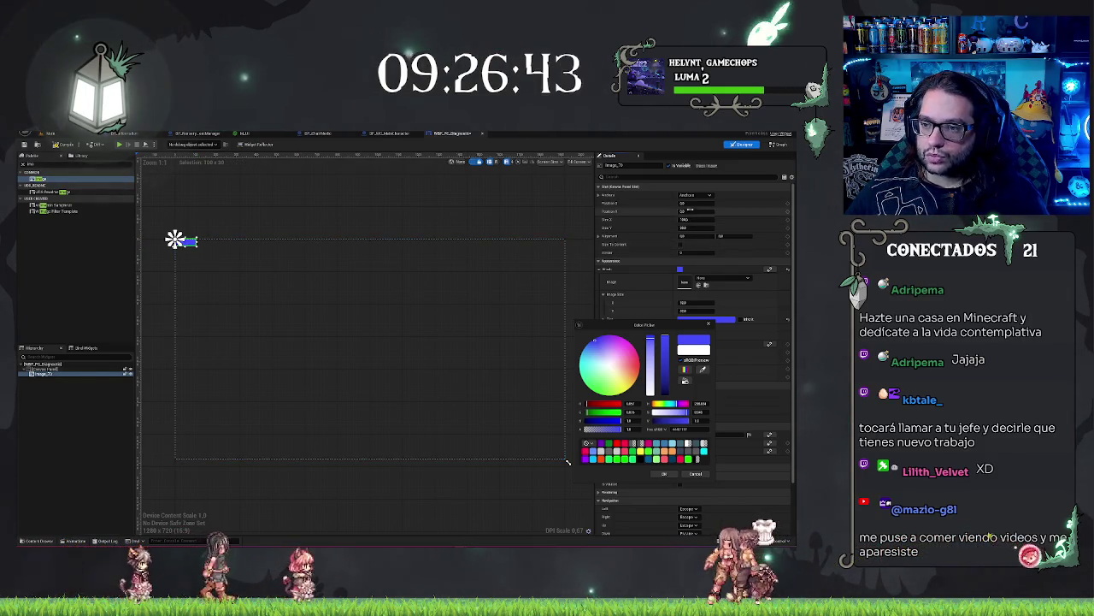
pyautogui.click(684, 202)
pyautogui.press('Tab')
pyautogui.press('Tab')
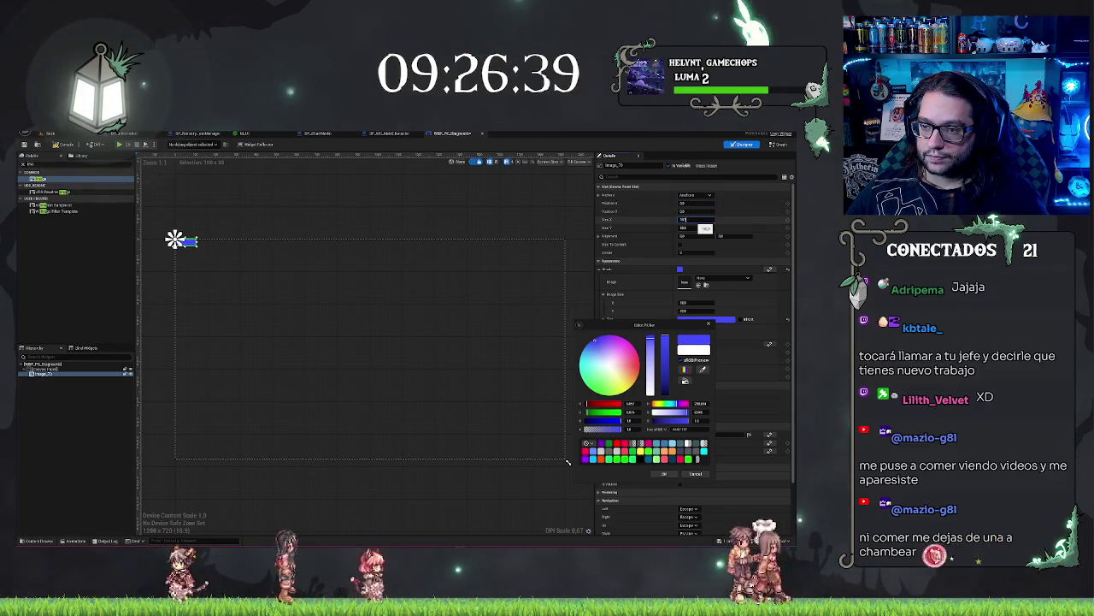
pyautogui.write('1920')
pyautogui.press('Tab')
pyautogui.press('Return')
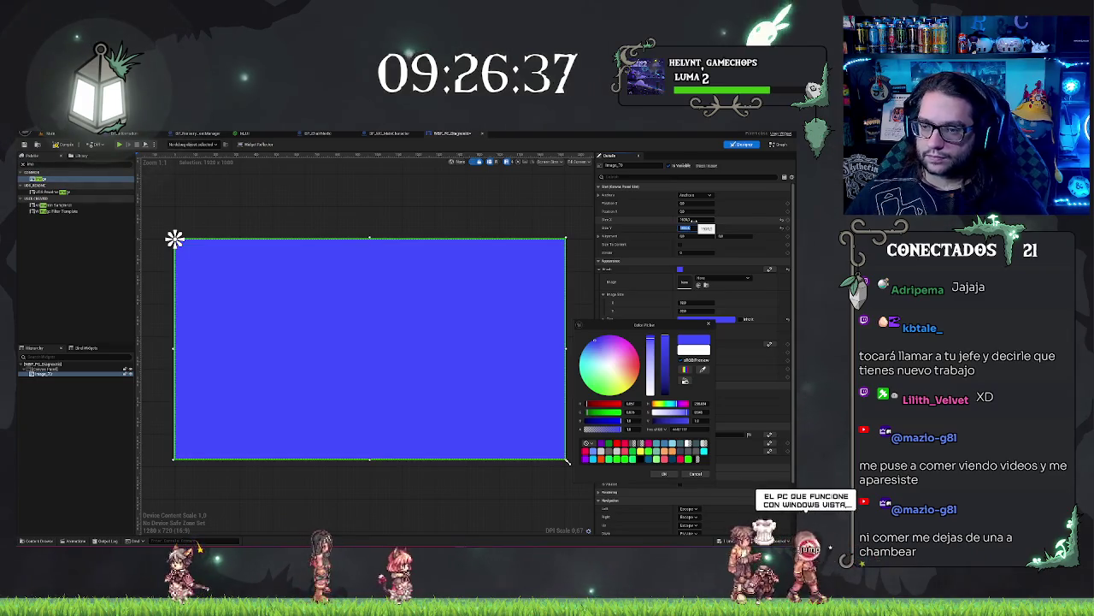
# Close the Color Picker, duplicate the blue Image, then delete the duplicate
pyautogui.click(53, 369)
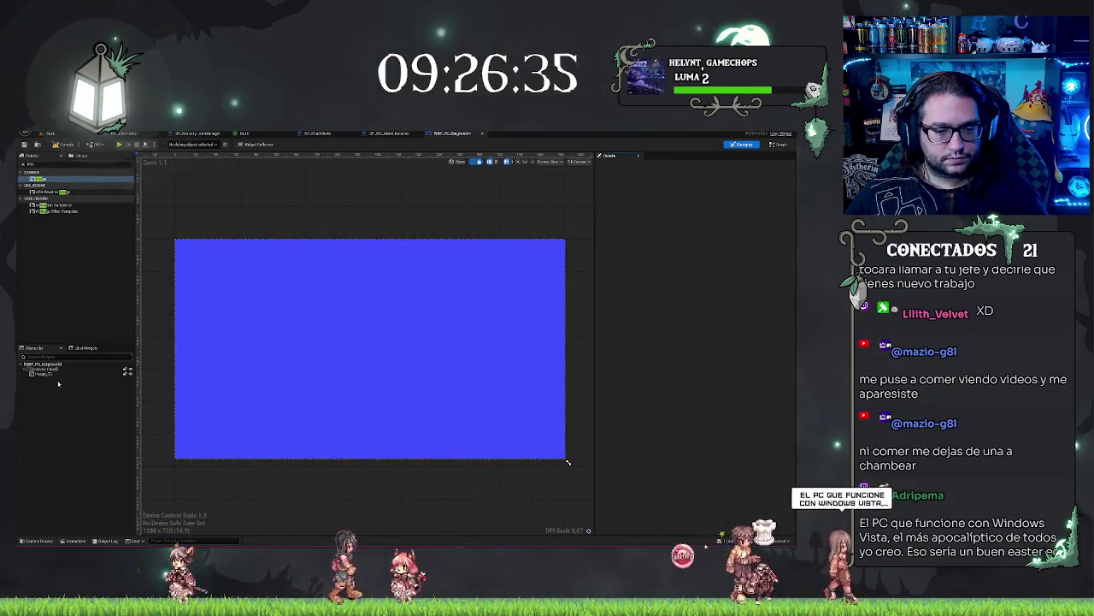
pyautogui.click(53, 374)
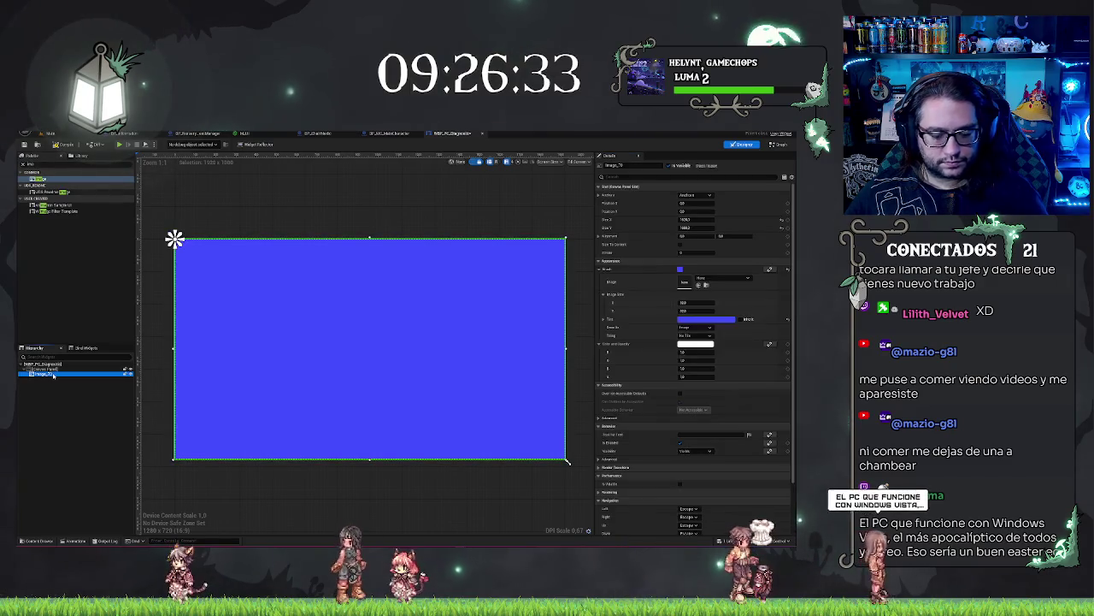
pyautogui.hotkey('ctrl', 'd')
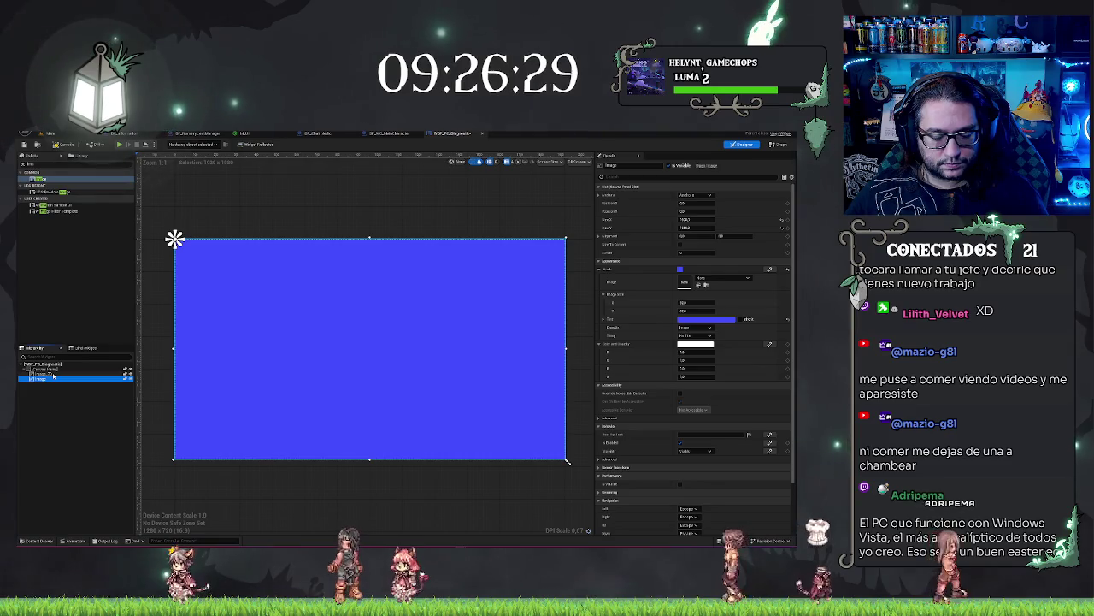
pyautogui.press('Delete')
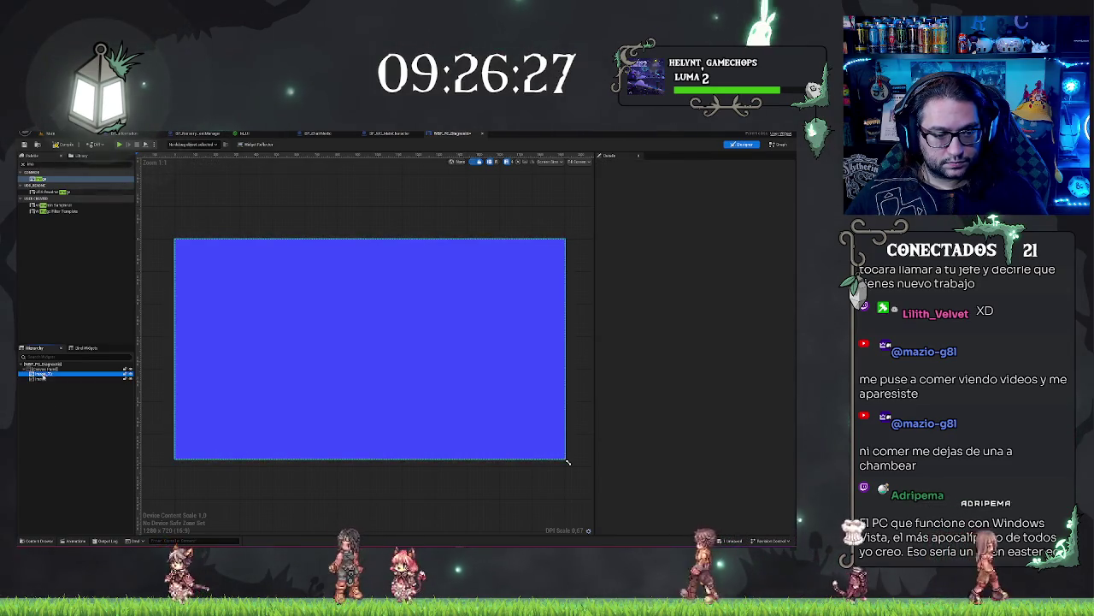
# Anchor the image to the bottom edge with a vertical offset of 0
pyautogui.click(36, 374)
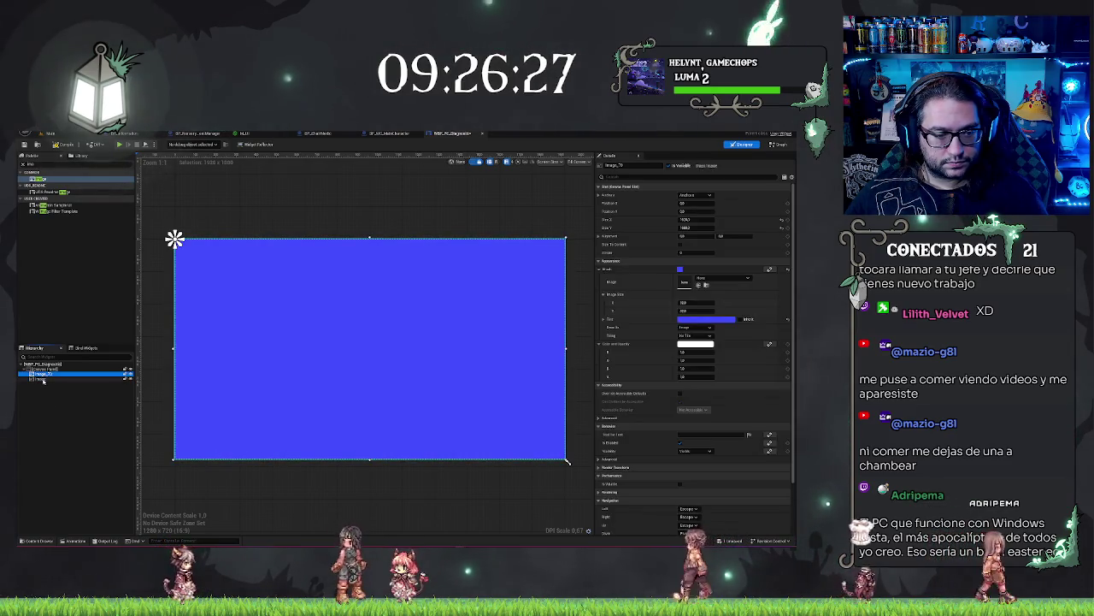
pyautogui.click(690, 198)
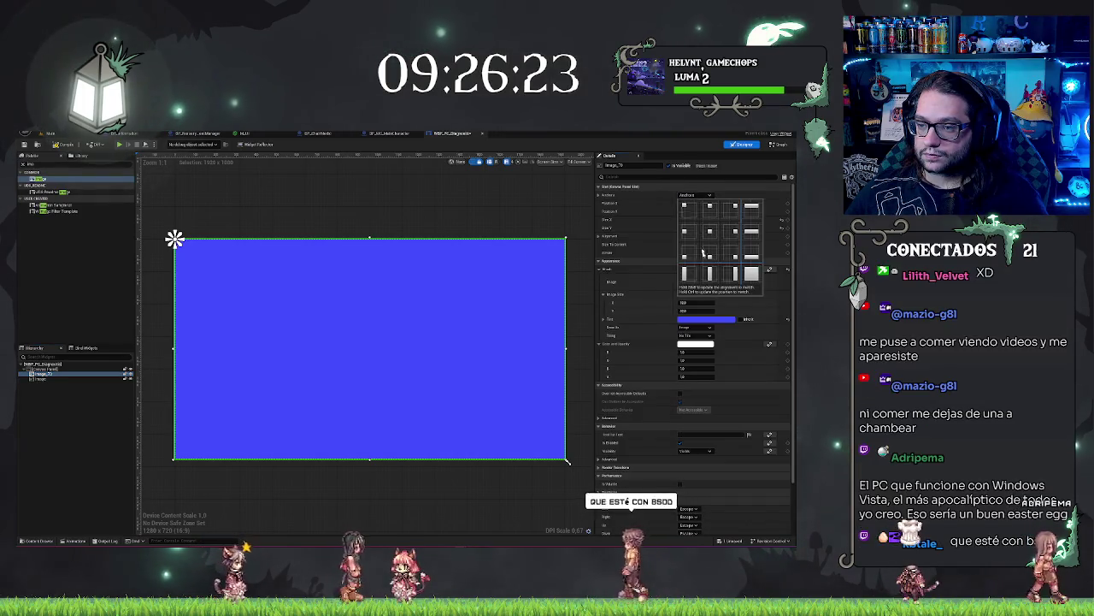
pyautogui.click(754, 261)
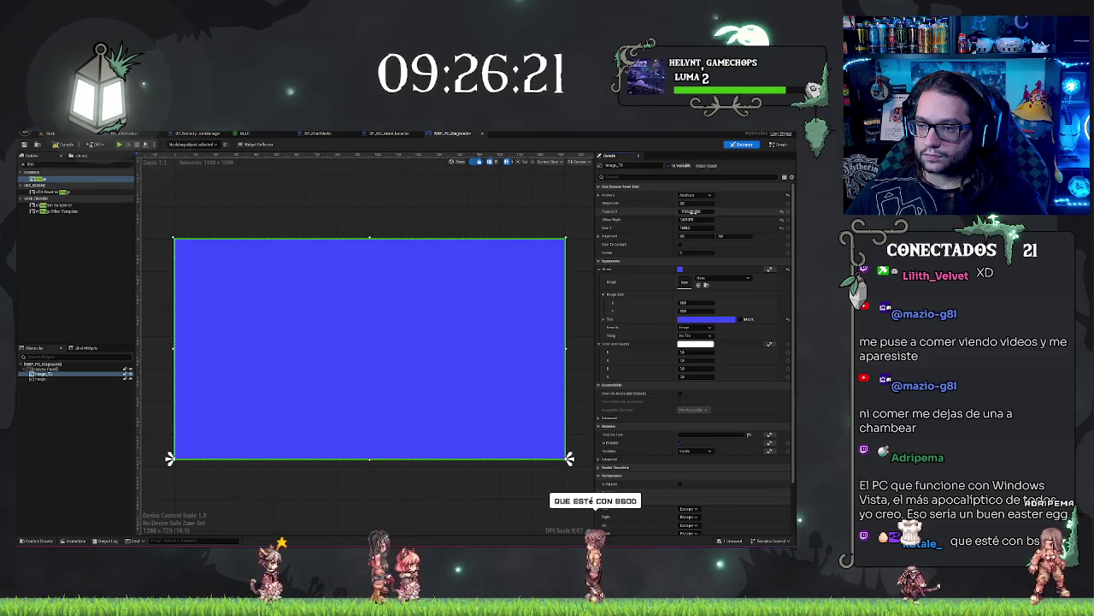
pyautogui.click(693, 219)
pyautogui.write('0')
pyautogui.press('Return')
# Set the strip image's height and give it an Alignment Y of 1
pyautogui.press('Tab')
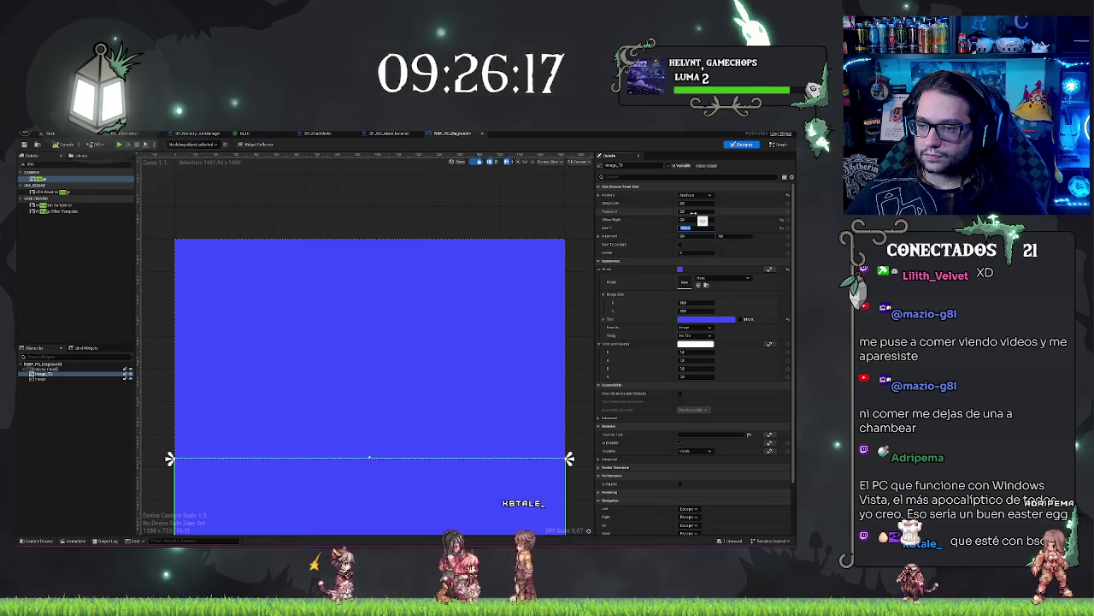
pyautogui.write('0')
pyautogui.press('Tab')
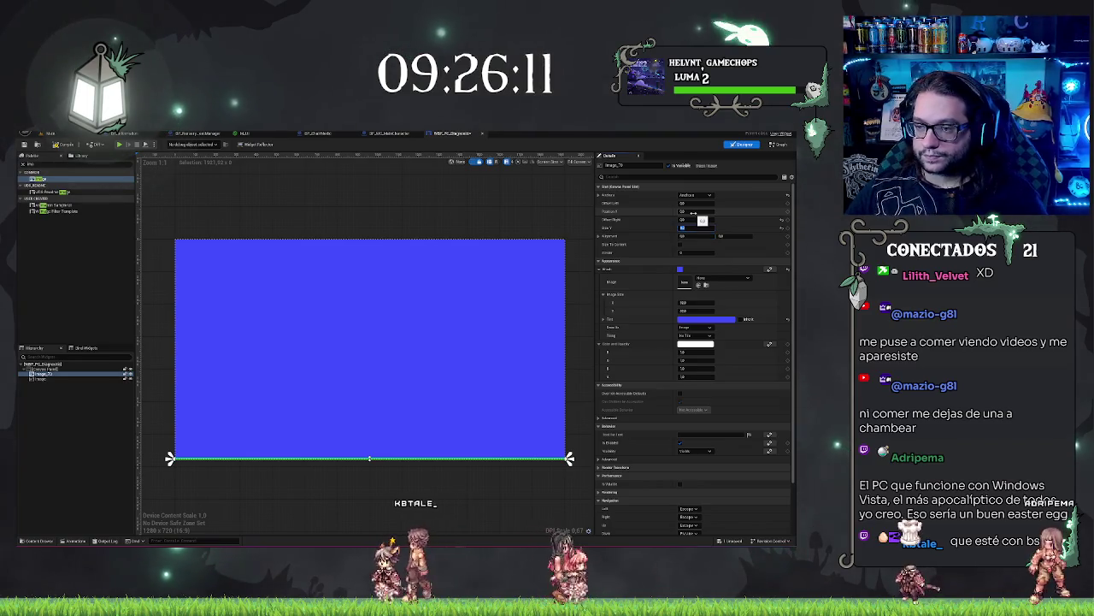
pyautogui.press('Return')
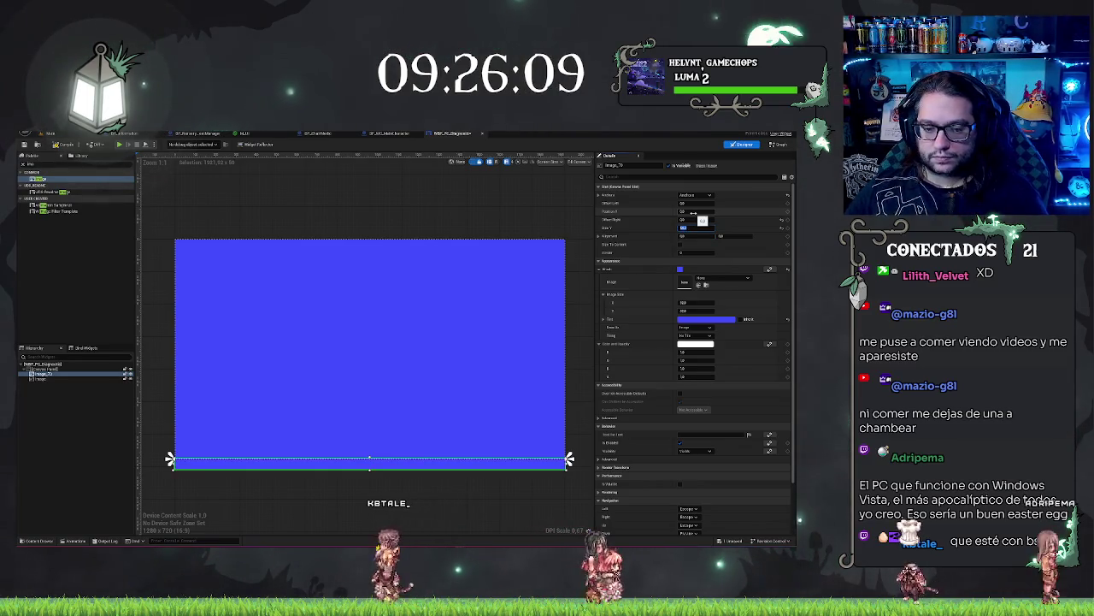
pyautogui.press('Tab')
pyautogui.press('Tab')
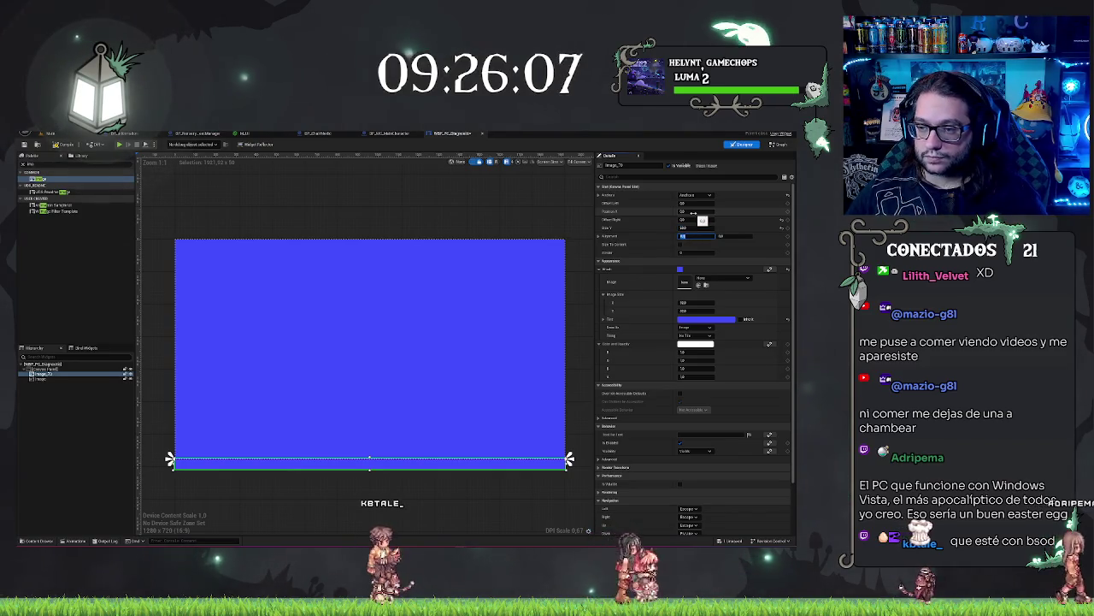
pyautogui.write('1')
pyautogui.press('Tab')
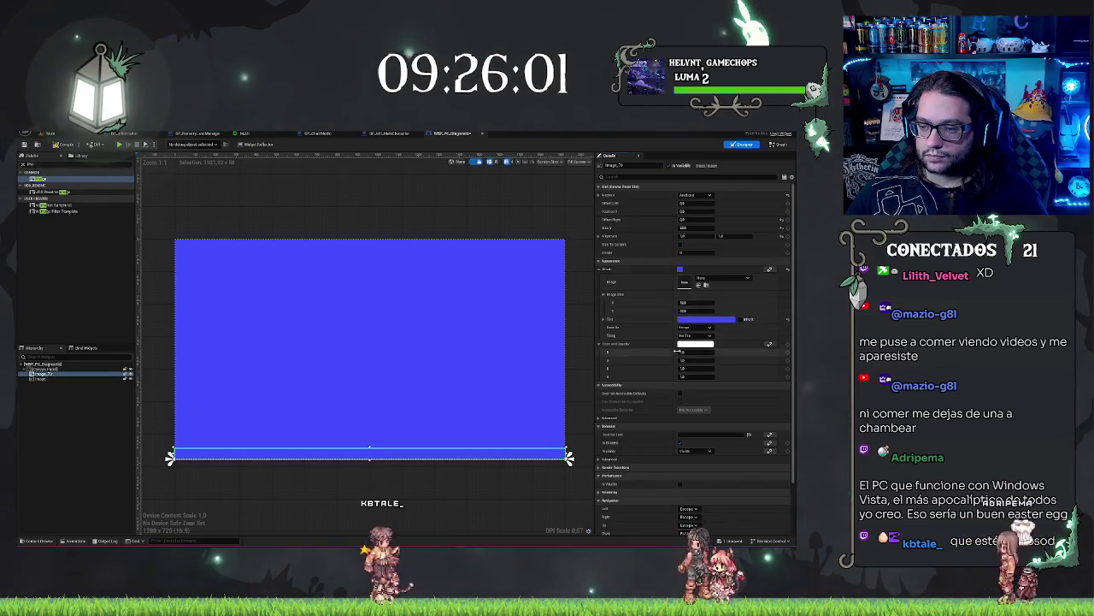
pyautogui.click(697, 321)
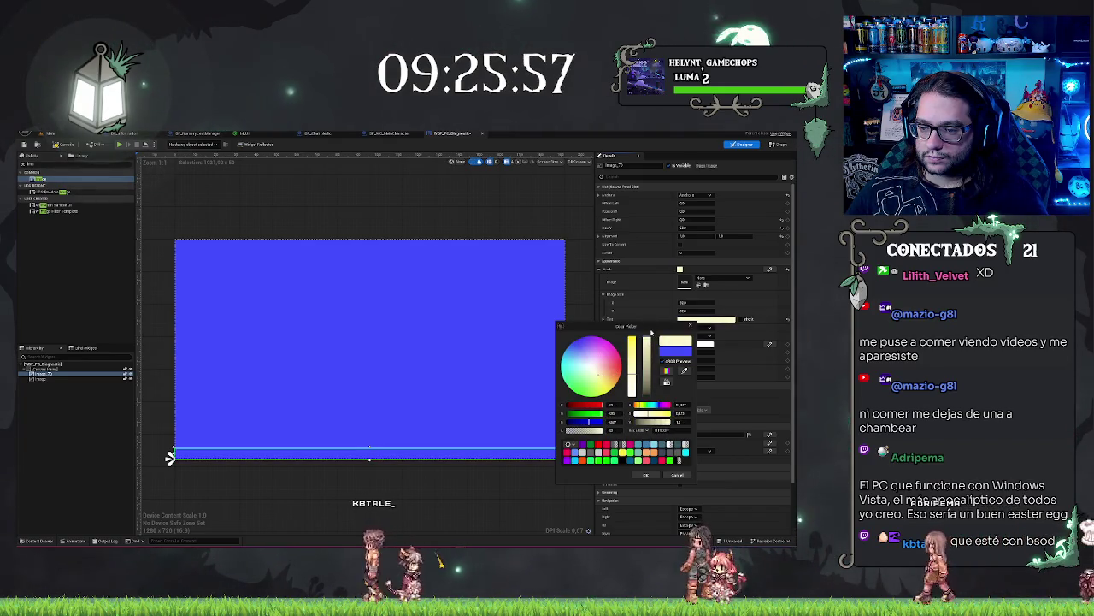
# Tint the bottom strip a greyish tan after trying peach and orange shades, and confirm
pyautogui.click(605, 374)
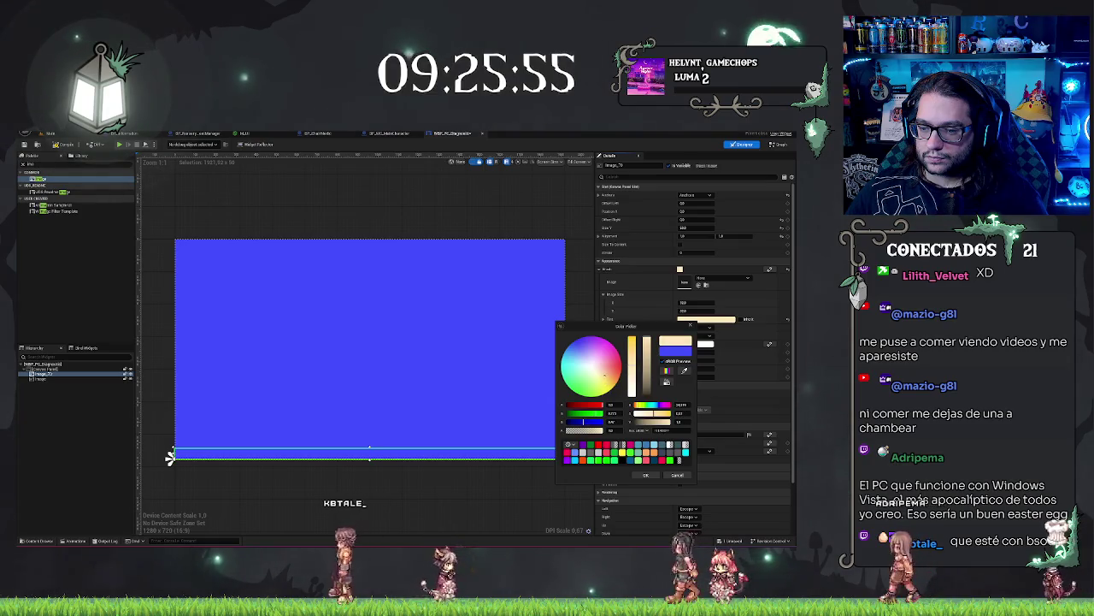
pyautogui.click(612, 377)
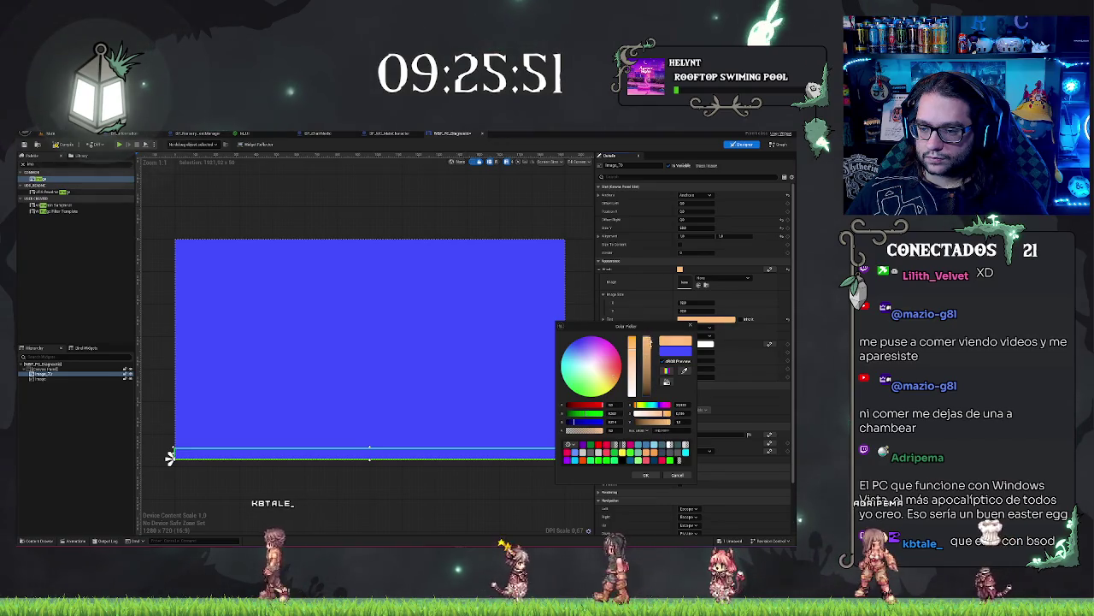
pyautogui.click(647, 370)
pyautogui.click(648, 341)
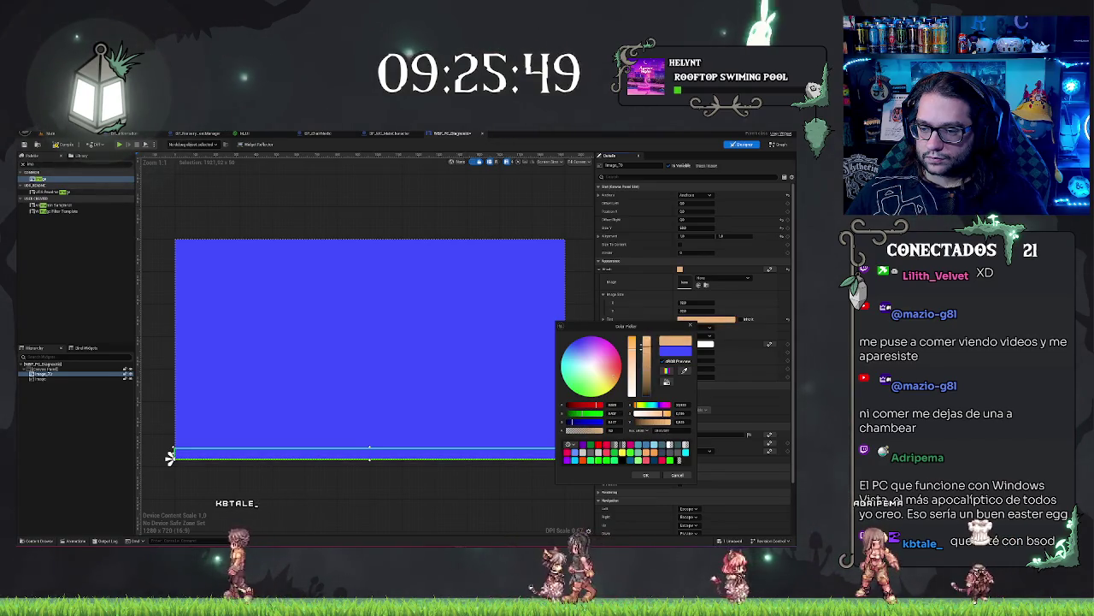
pyautogui.click(601, 370)
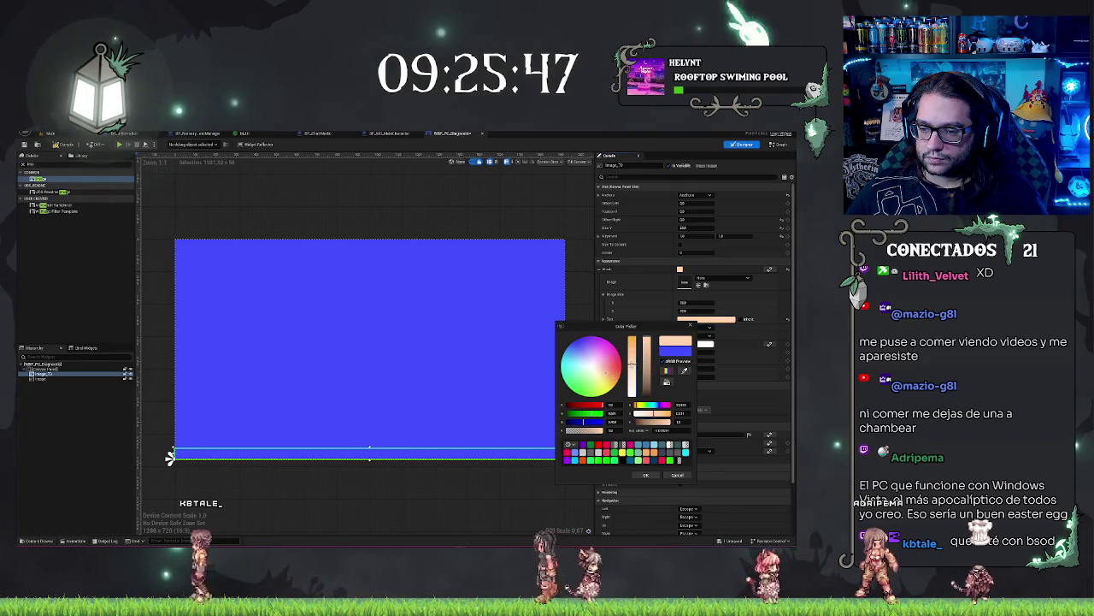
pyautogui.click(647, 382)
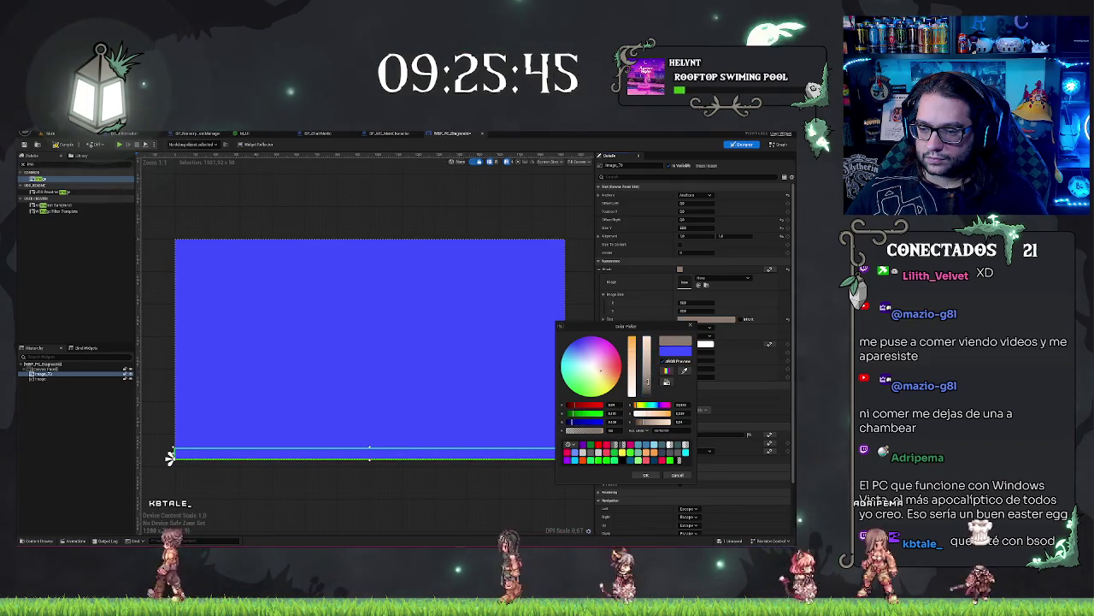
pyautogui.click(653, 476)
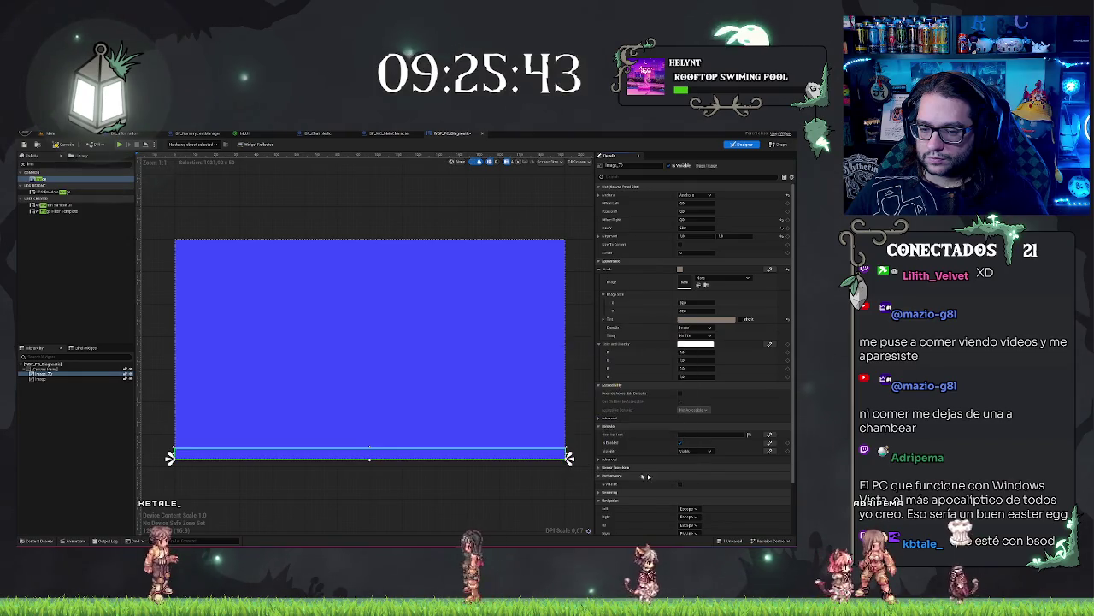
pyautogui.click(41, 379)
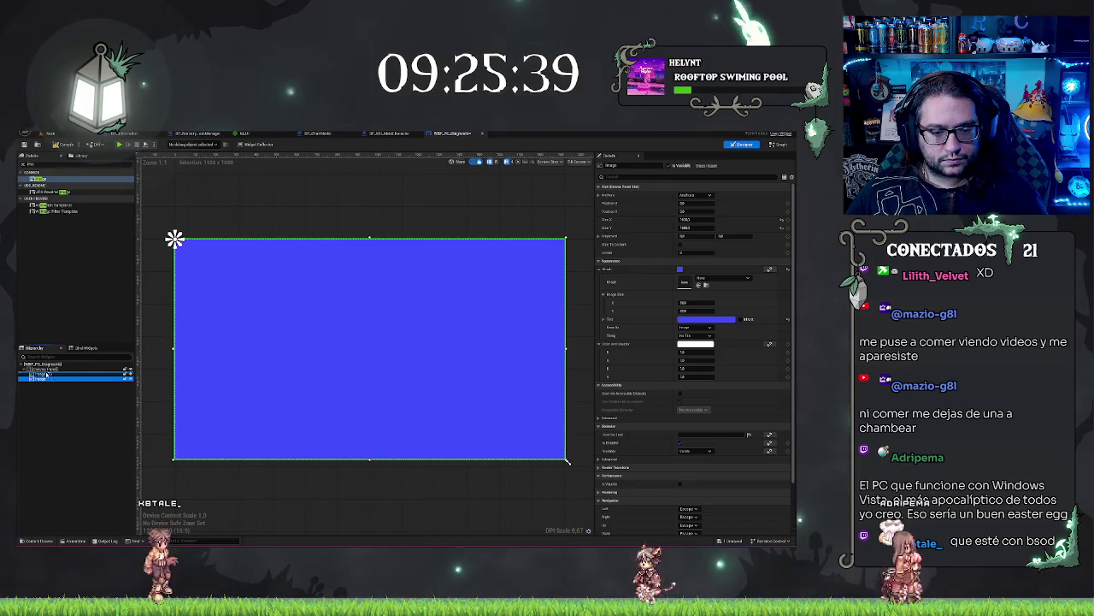
# Undo to clear the selection and reveal the strip, then select the first Image
pyautogui.hotkey('ctrl', 'z')
pyautogui.hotkey('ctrl', 'z')
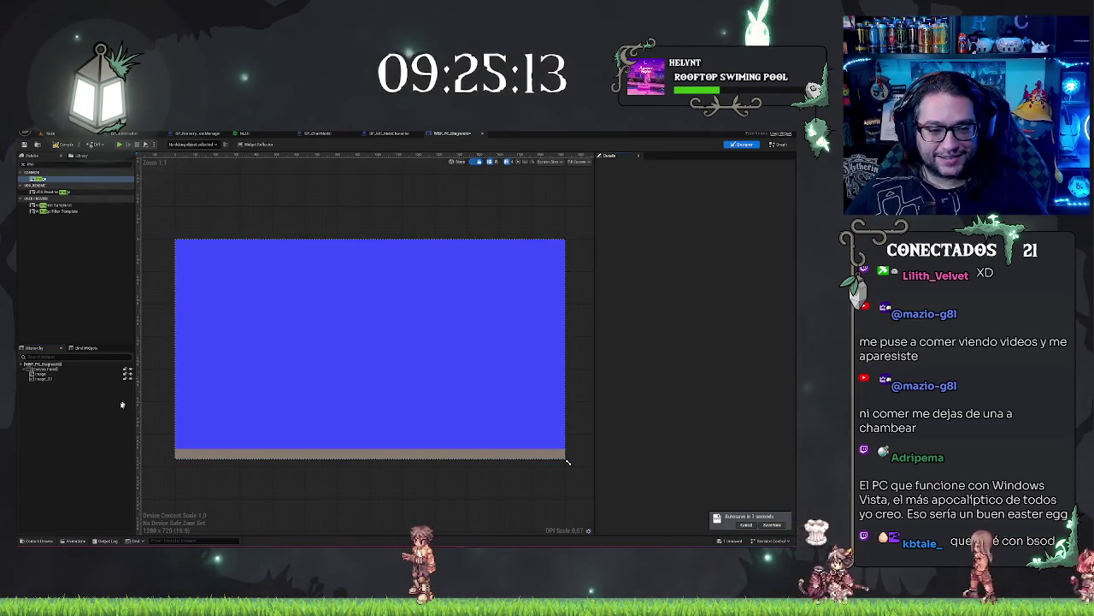
pyautogui.click(60, 378)
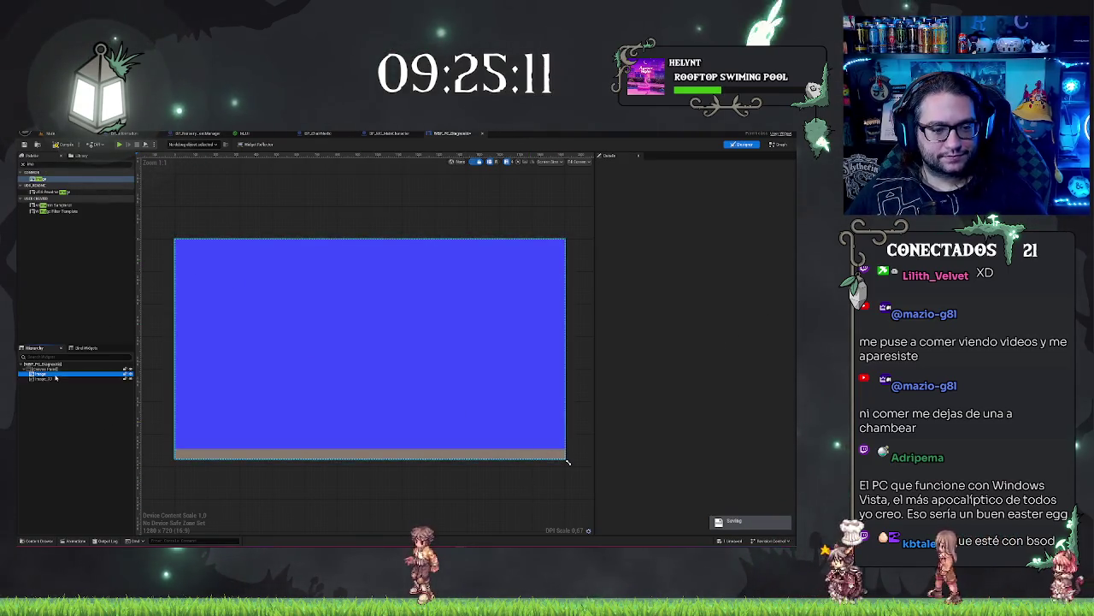
# Filter Details by 'vis' and set both images to Not Hit-Testable (Self Only)
pyautogui.rightClick(60, 378)
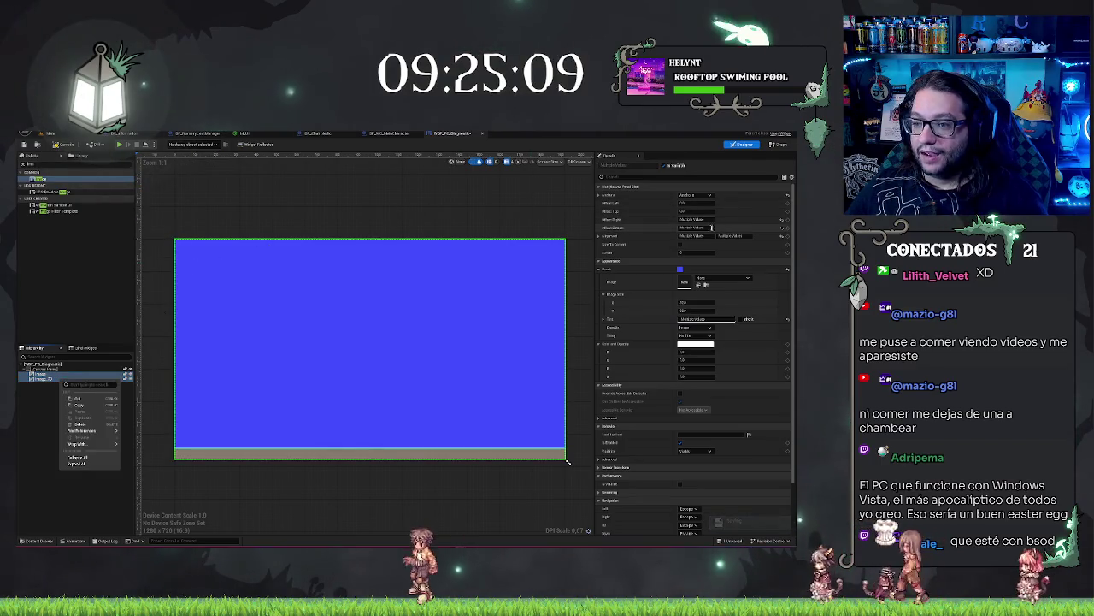
pyautogui.click(626, 177)
pyautogui.write('vis')
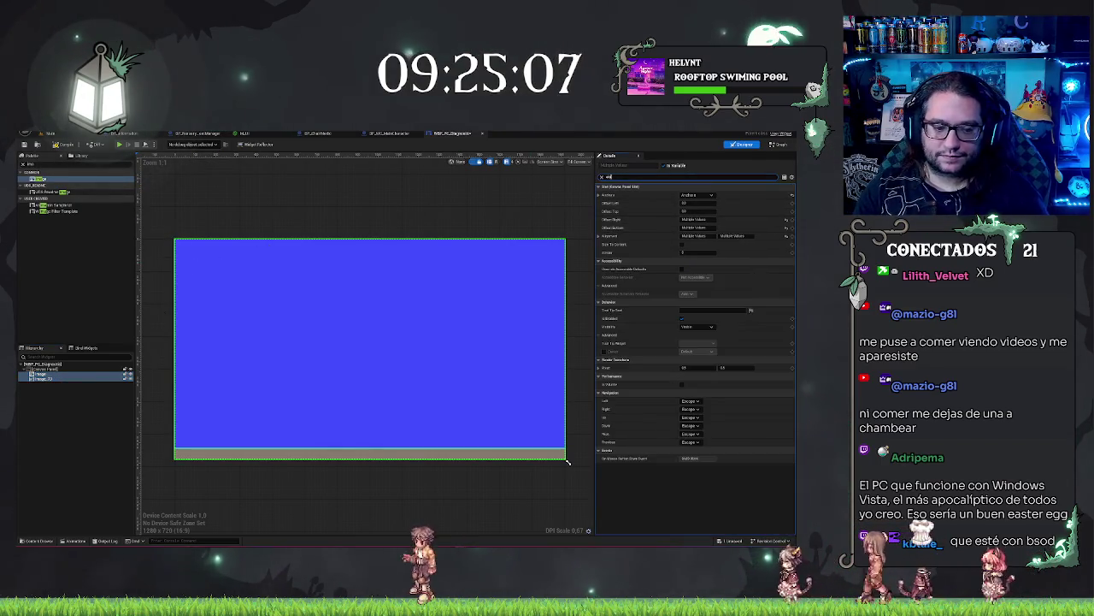
pyautogui.click(697, 195)
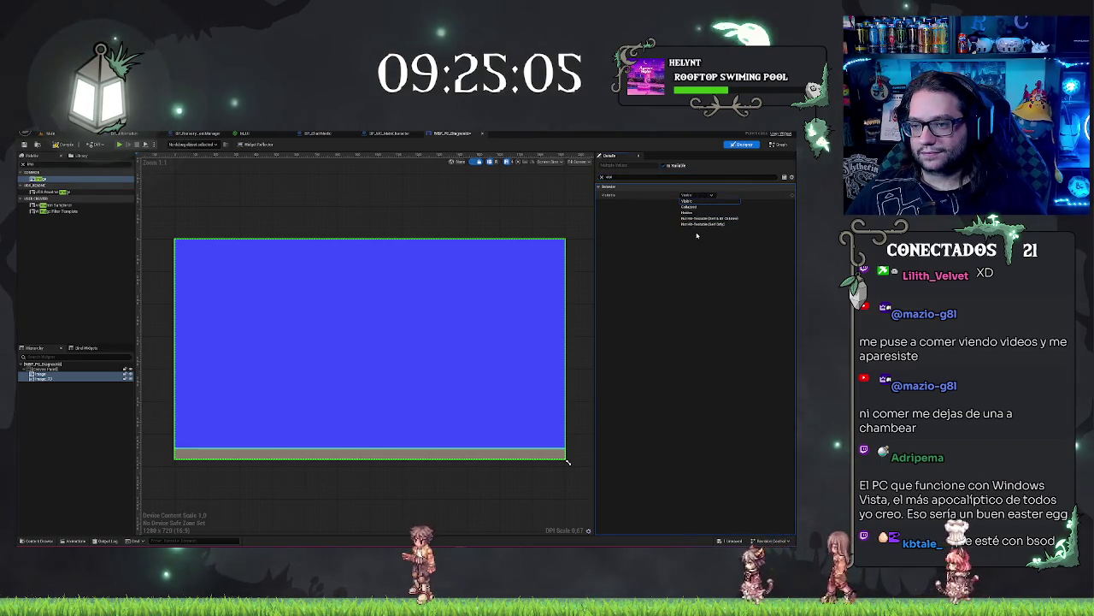
pyautogui.click(701, 223)
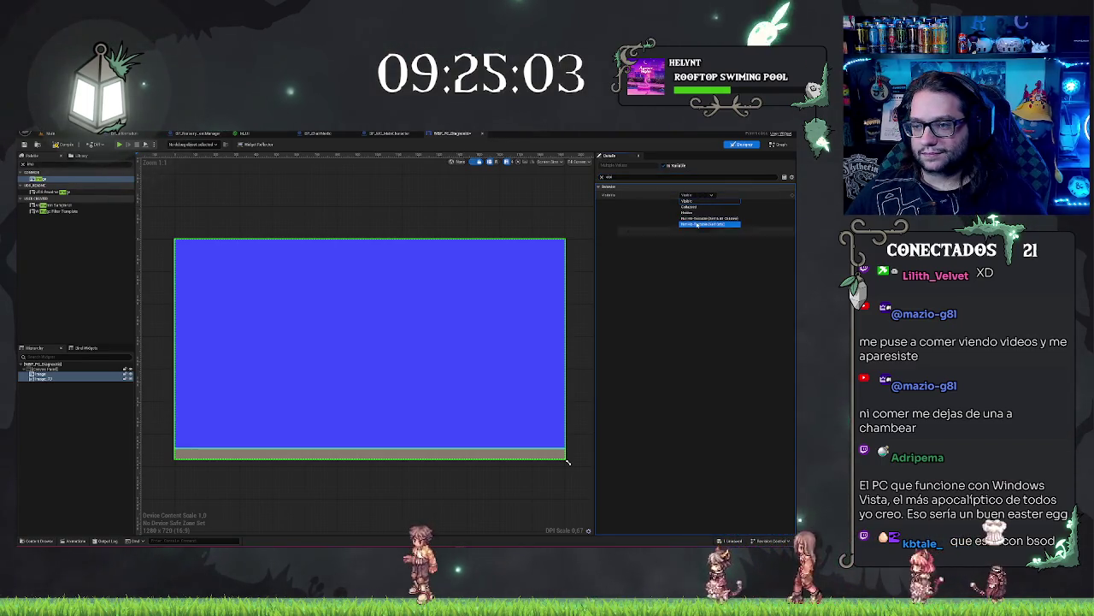
# Clear the Details filter and select the Canvas Panel, dismissing its context menu
pyautogui.click(49, 365)
pyautogui.click(53, 369)
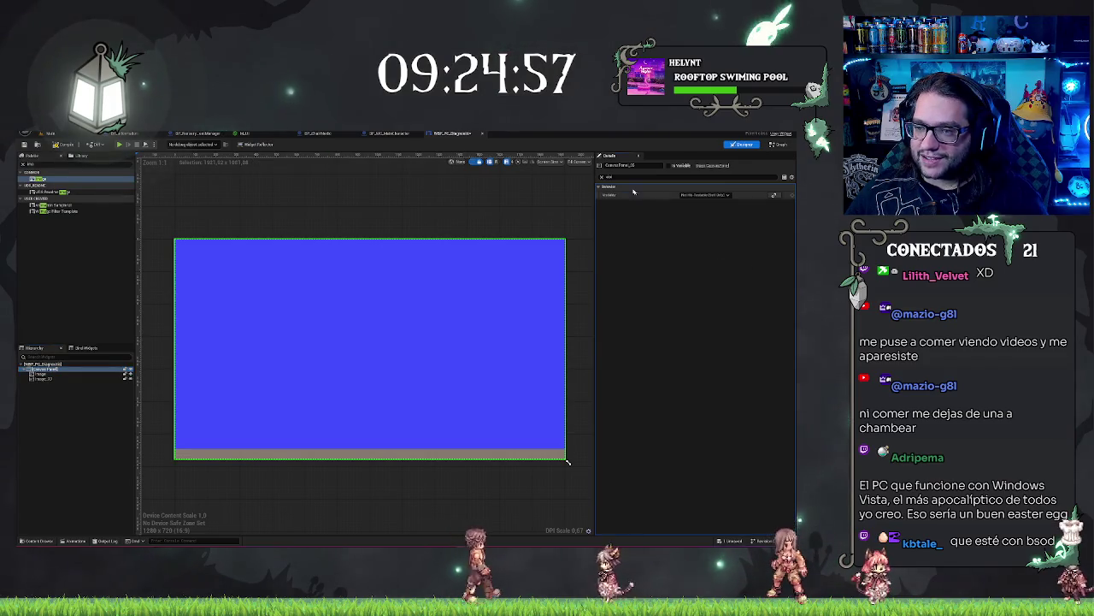
pyautogui.click(600, 177)
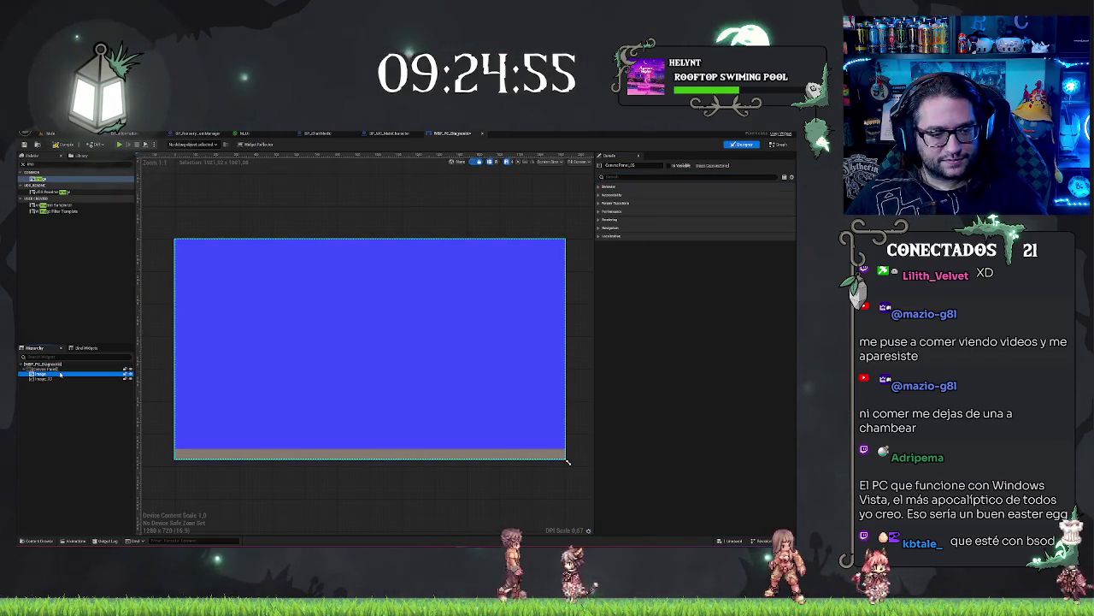
pyautogui.click(60, 368)
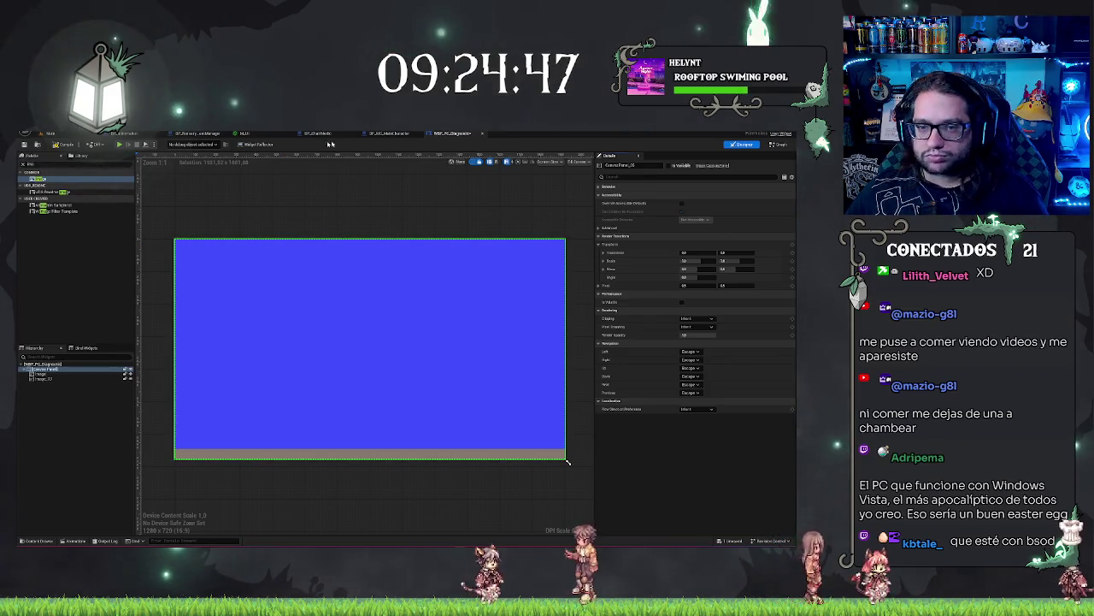
pyautogui.keyDown('ctrl'); pyautogui.click(53, 371); pyautogui.keyUp('ctrl')
pyautogui.rightClick(53, 370)
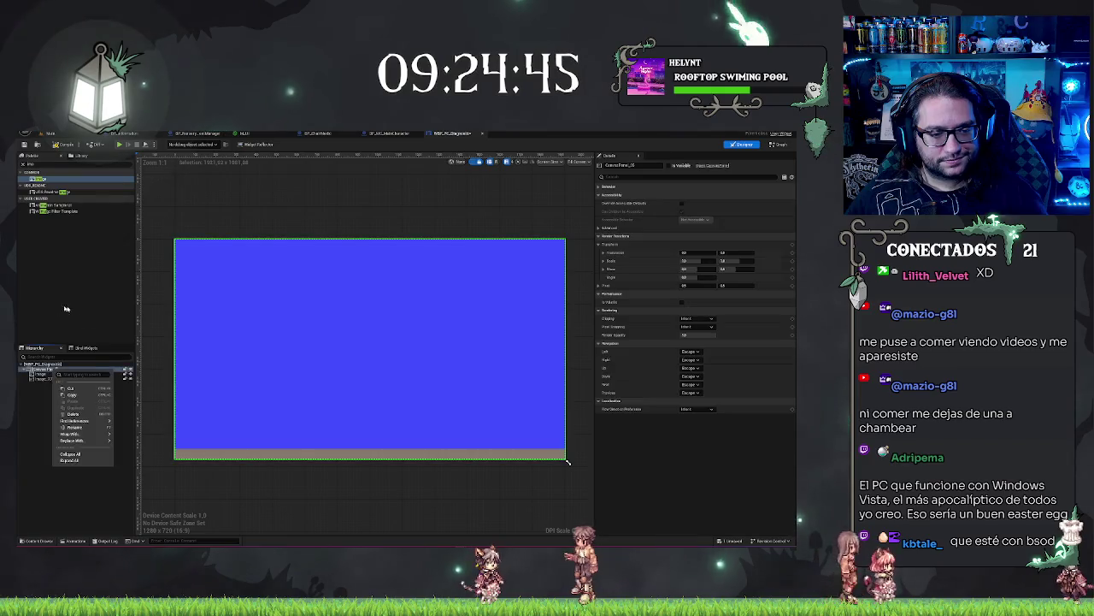
pyautogui.click(58, 226)
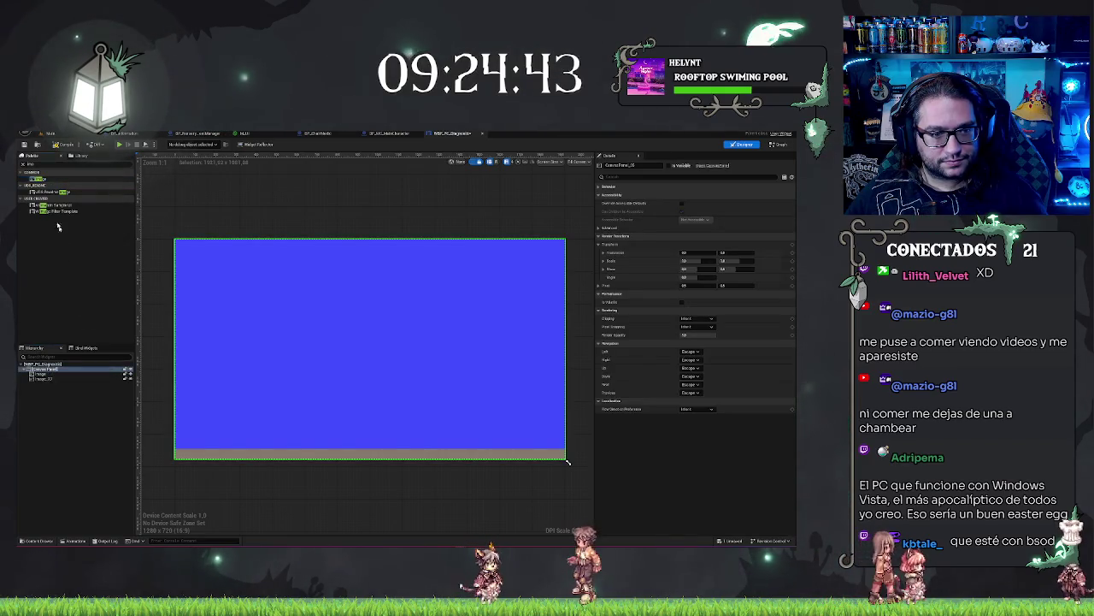
# Clear the Palette search, browse the Panel widgets, and deselect the Canvas Panel
pyautogui.press('BackSpace')
pyautogui.press('BackSpace')
pyautogui.press('BackSpace')
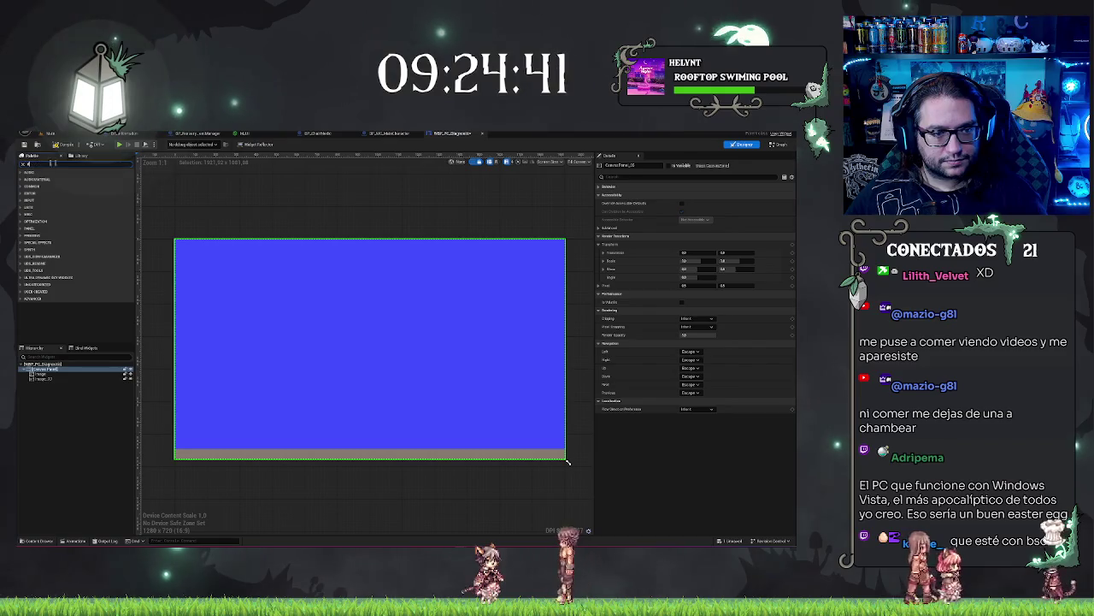
pyautogui.write('bo')
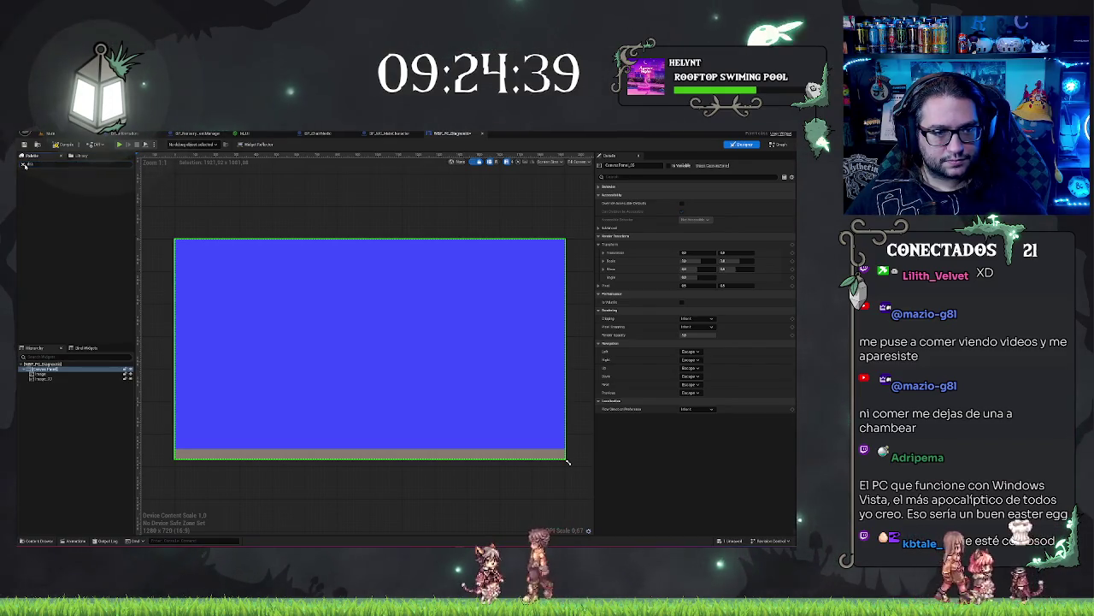
pyautogui.press('BackSpace')
pyautogui.press('BackSpace')
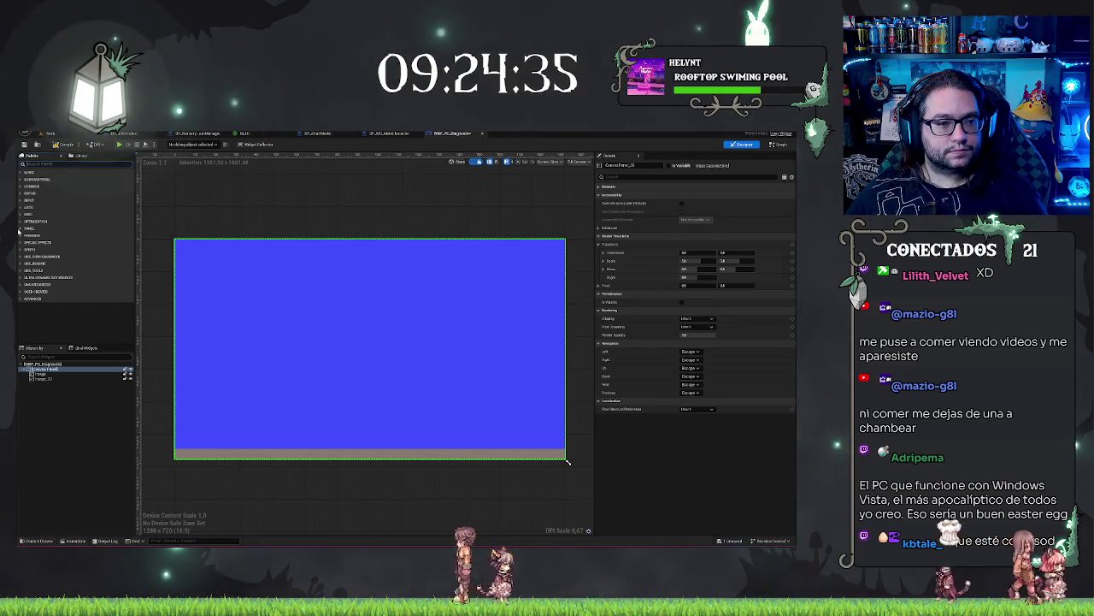
pyautogui.click(19, 229)
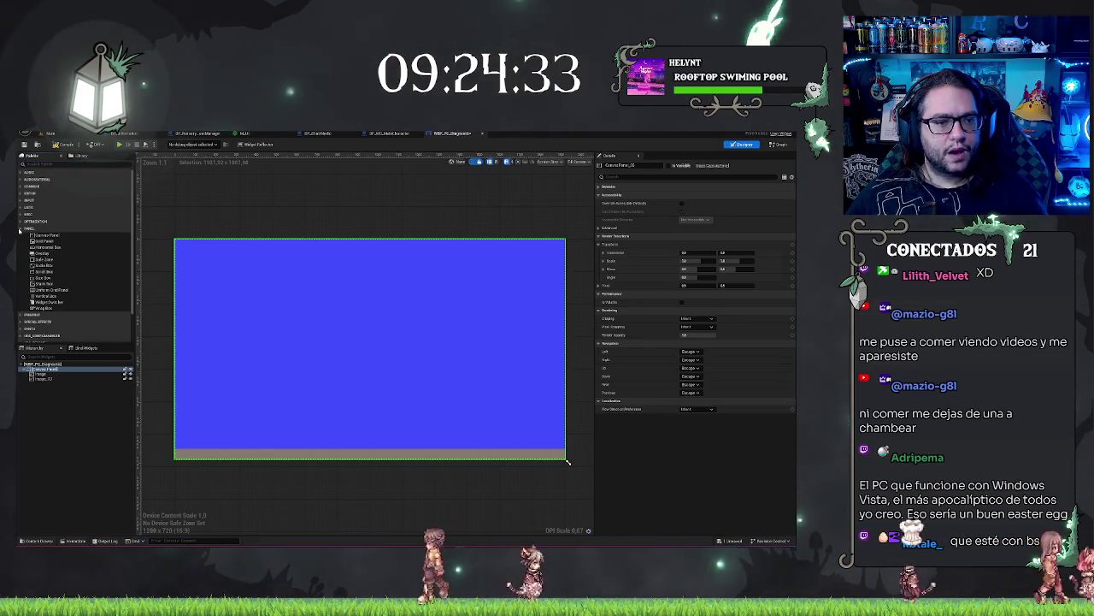
pyautogui.click(19, 229)
pyautogui.click(43, 475)
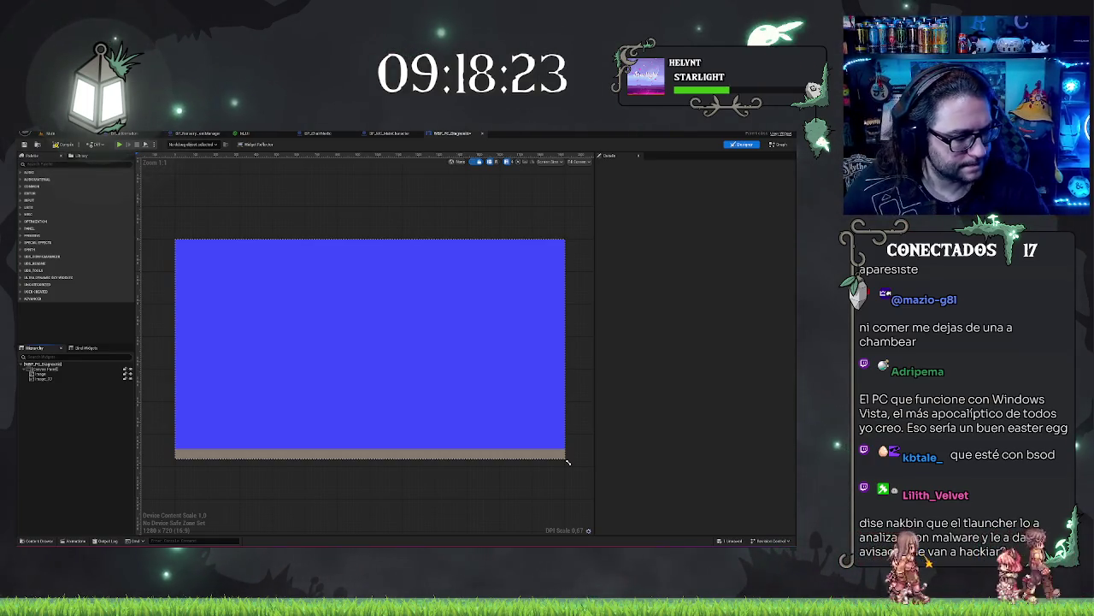
pyautogui.press('super')
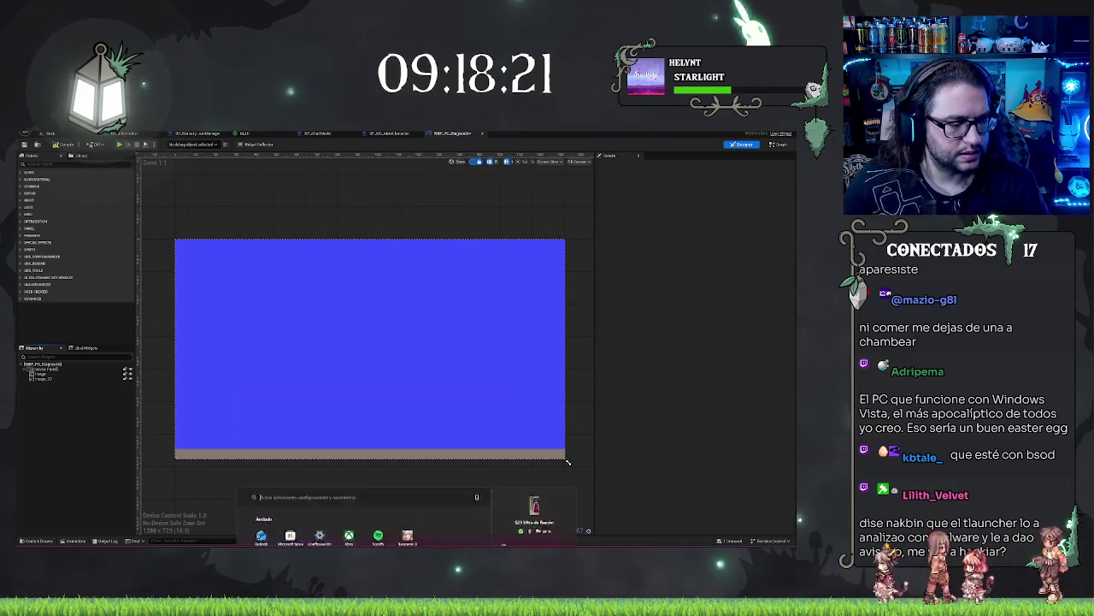
pyautogui.press('super')
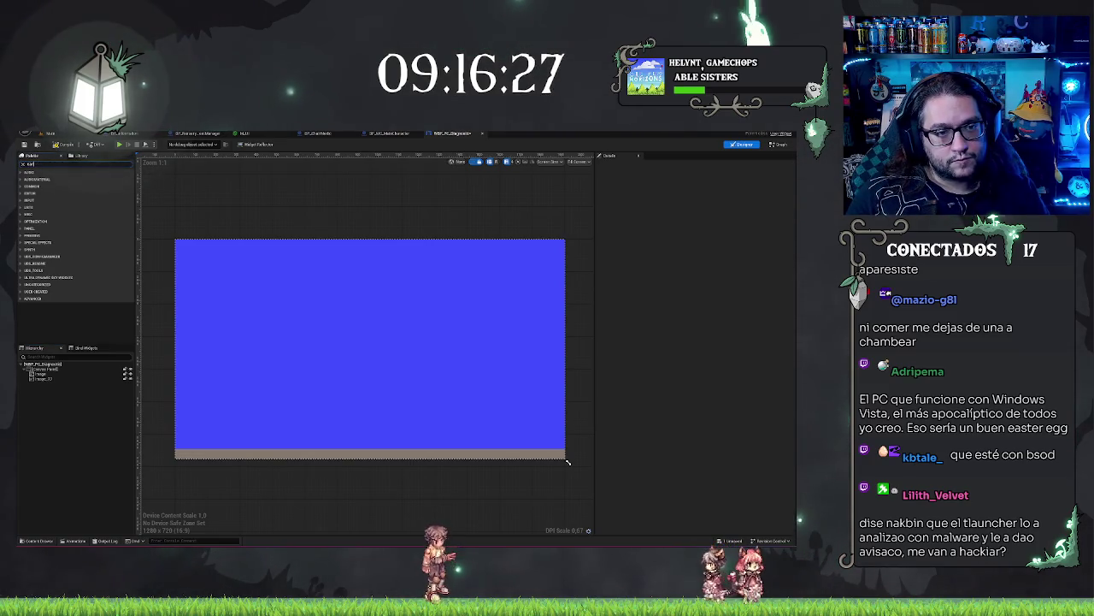
# Add a Canvas Panel from the Palette into the Hierarchy and select it
pyautogui.write('canvas')
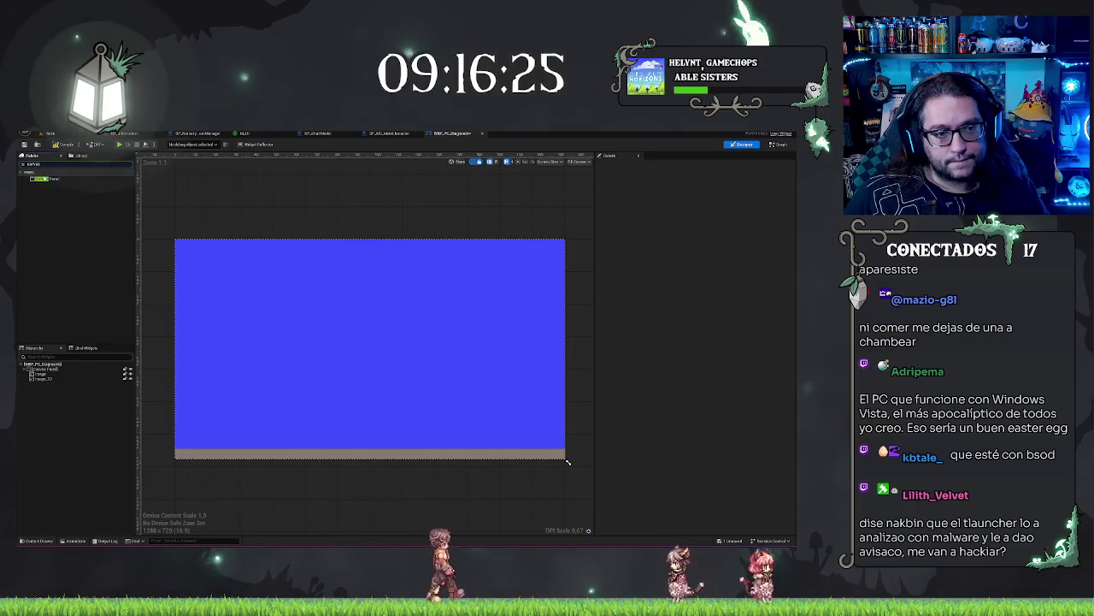
pyautogui.click(52, 180)
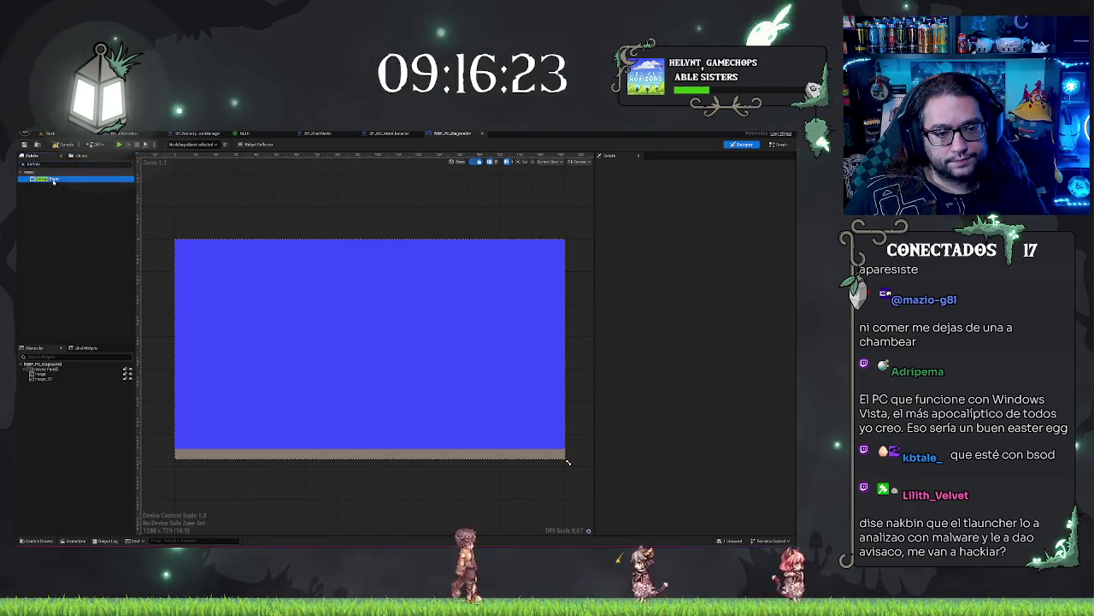
pyautogui.moveTo(53, 182); pyautogui.dragTo(40, 383)
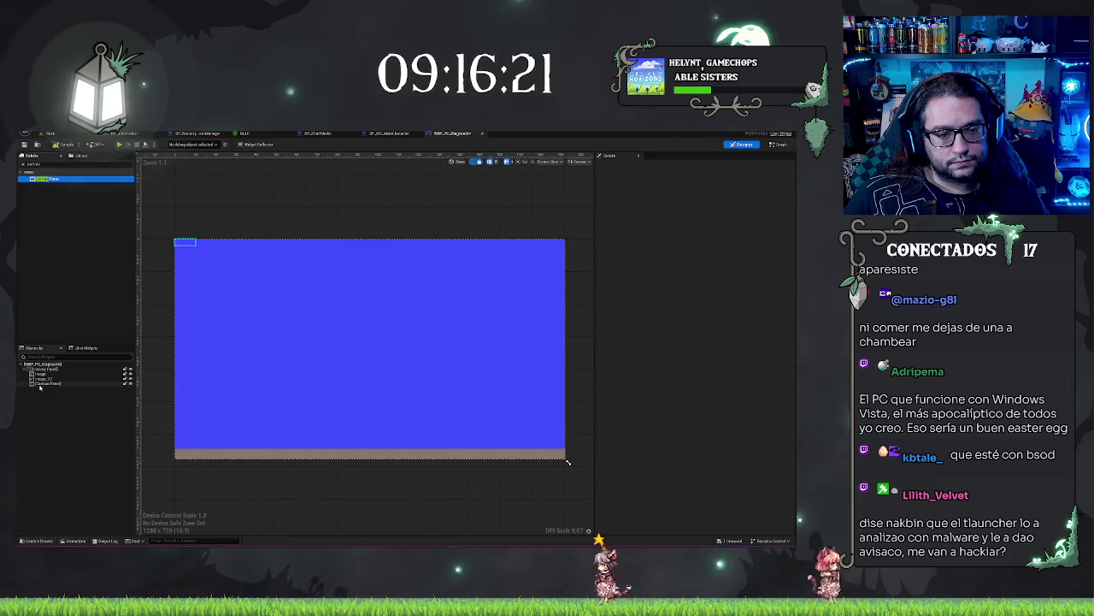
pyautogui.click(40, 384)
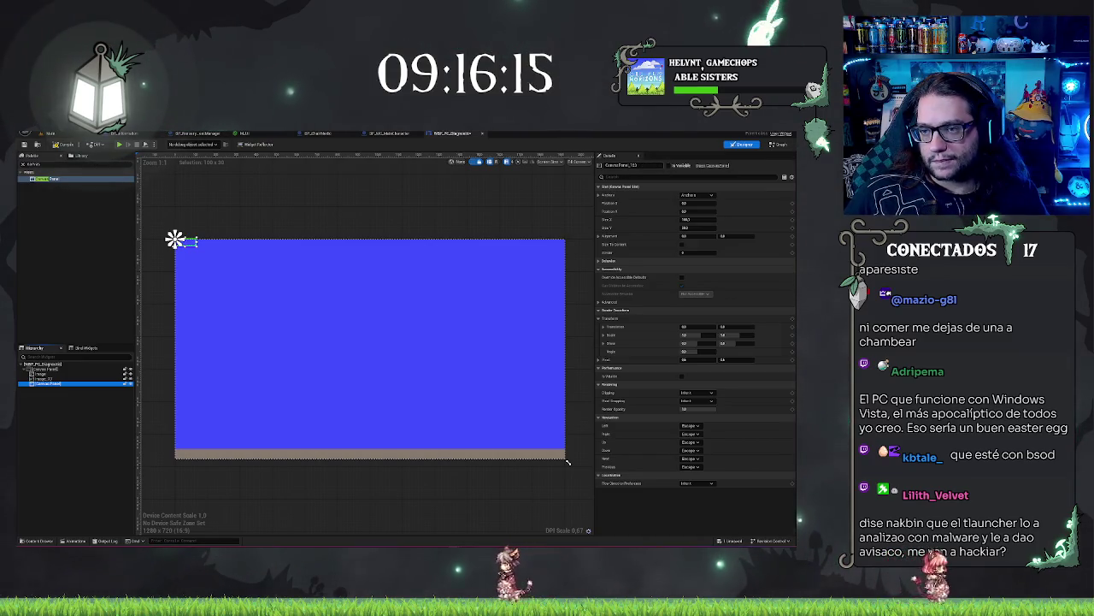
# Rename the panel Fondo and anchor it to stretch vertically along the left
pyautogui.click(610, 156)
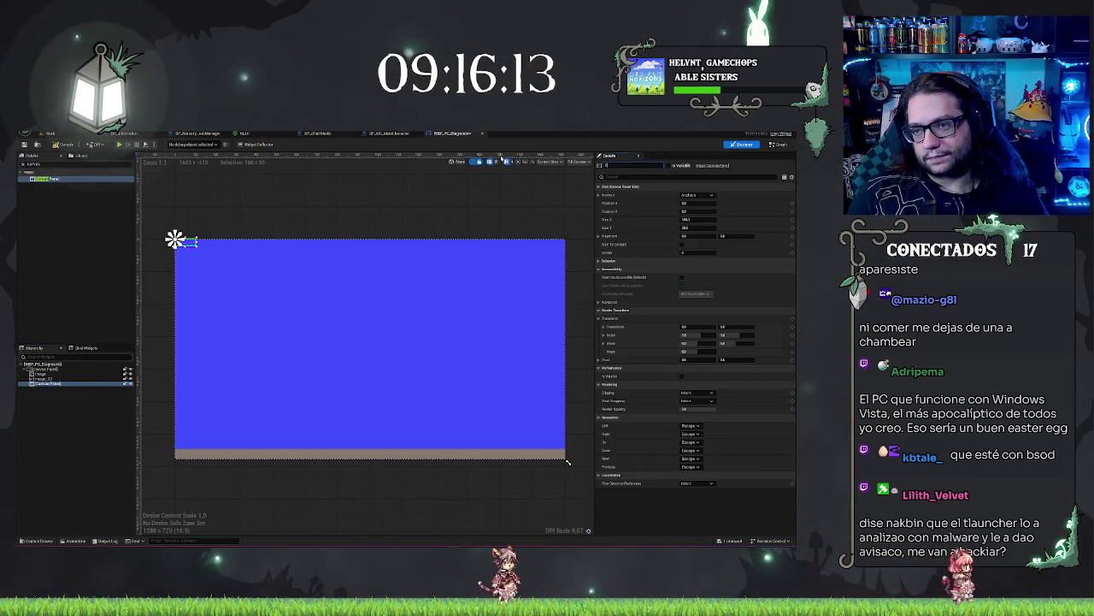
pyautogui.press('BackSpace')
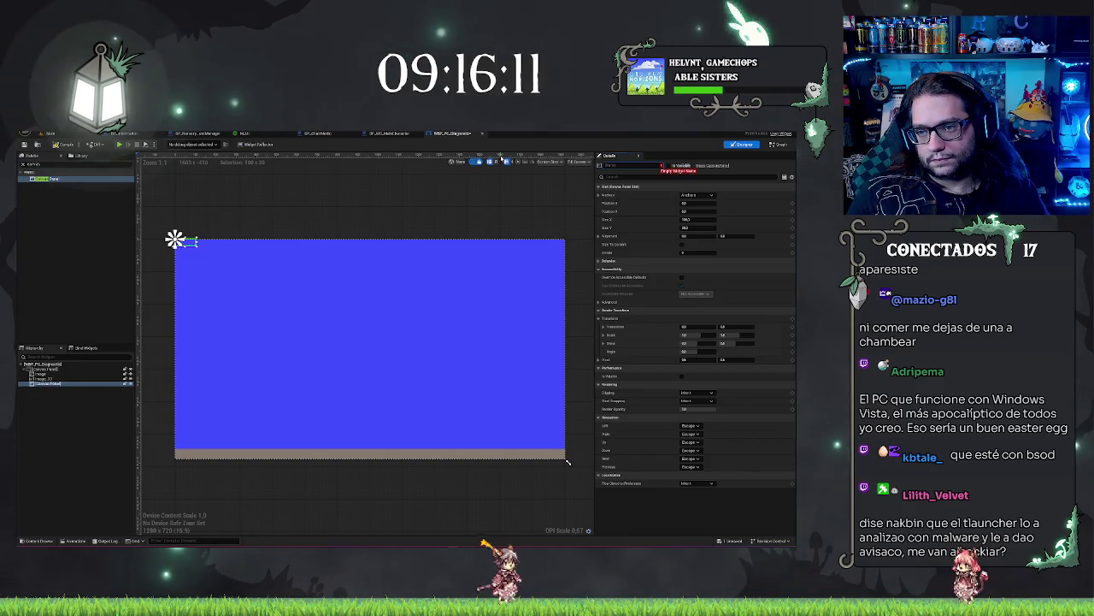
pyautogui.write('Fon')
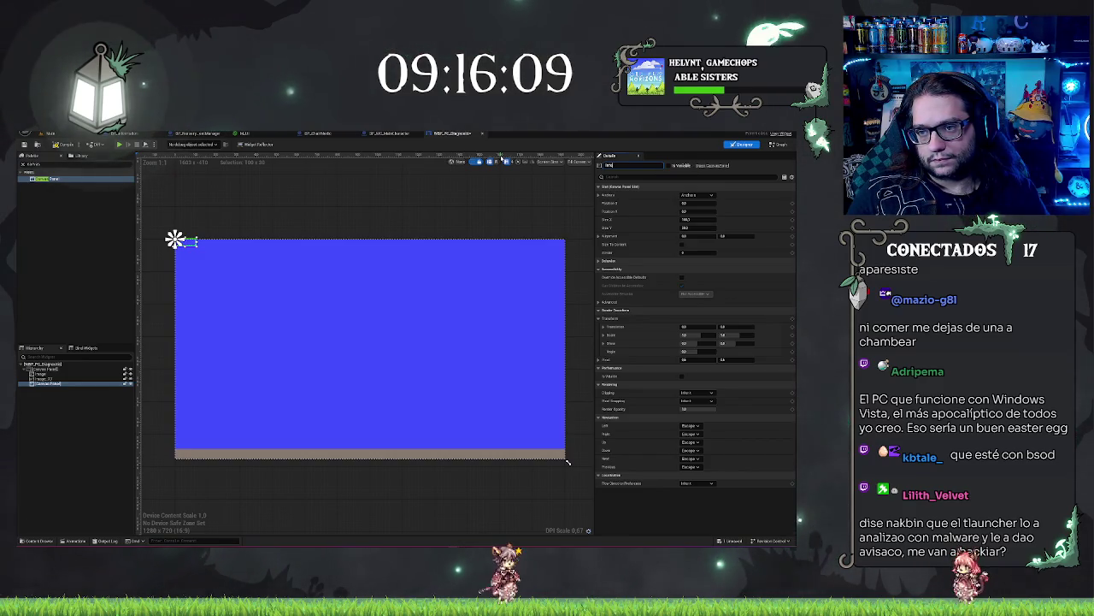
pyautogui.write('do')
pyautogui.press('Return')
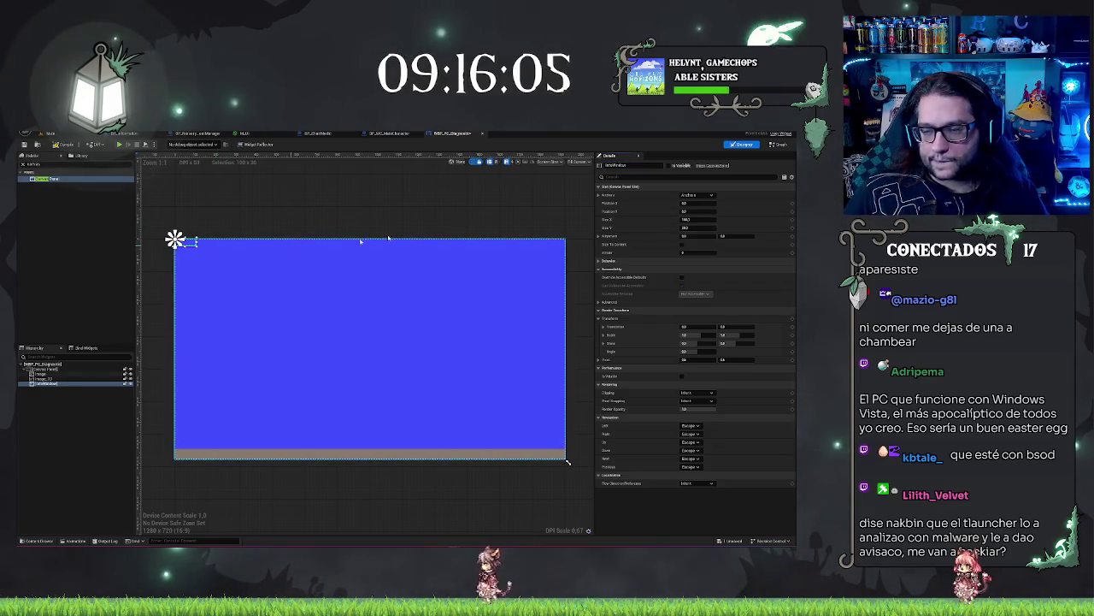
pyautogui.click(695, 195)
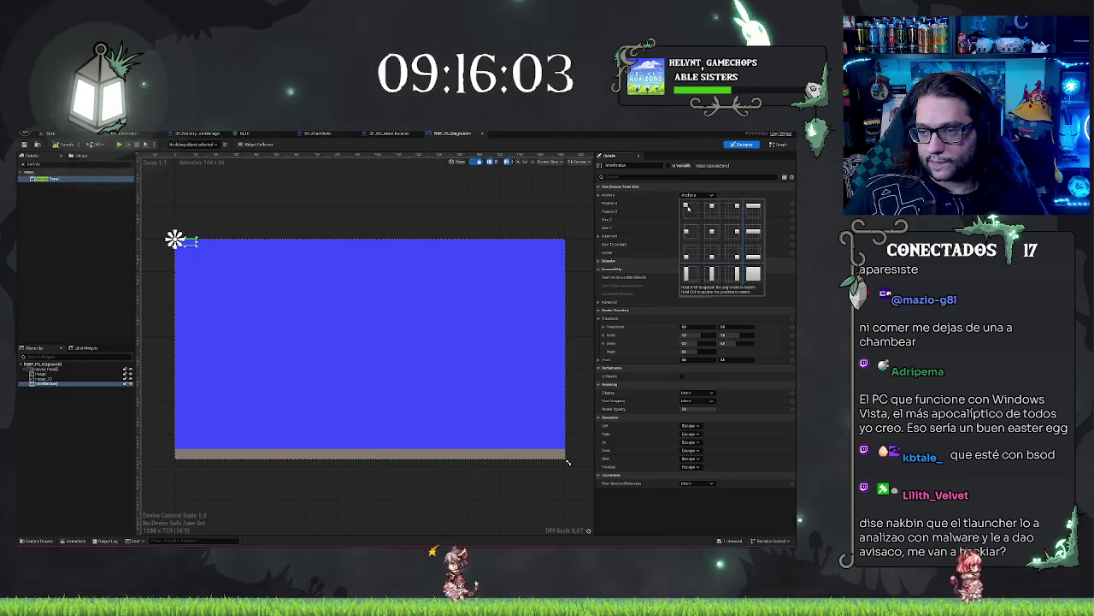
pyautogui.click(686, 274)
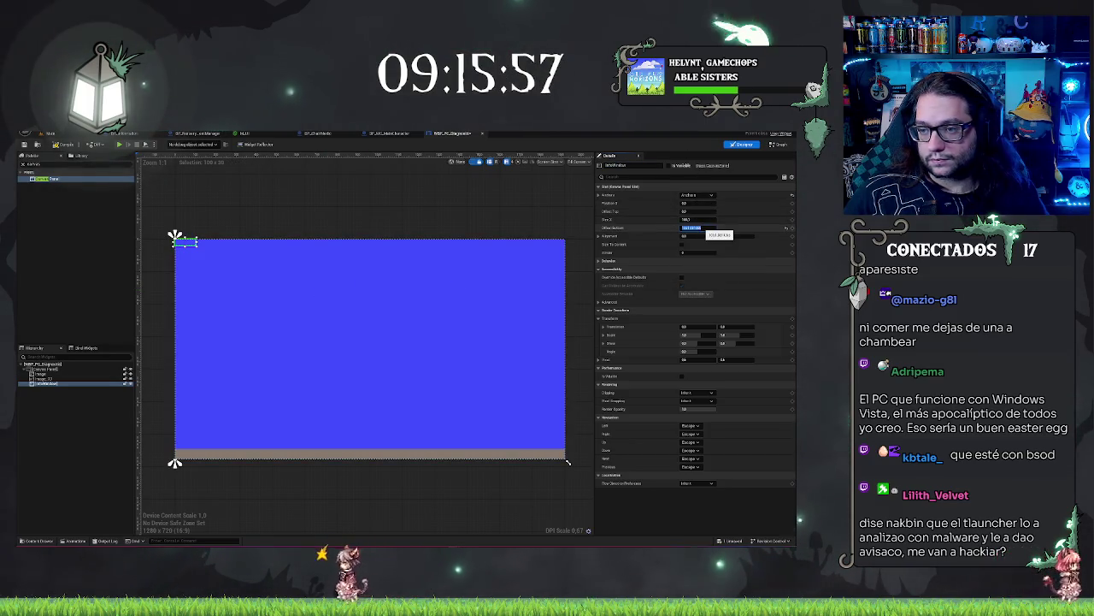
# Set Fondo's bottom offset to 0 and fine-tune its offset values
pyautogui.click(692, 227)
pyautogui.write('0')
pyautogui.press('Return')
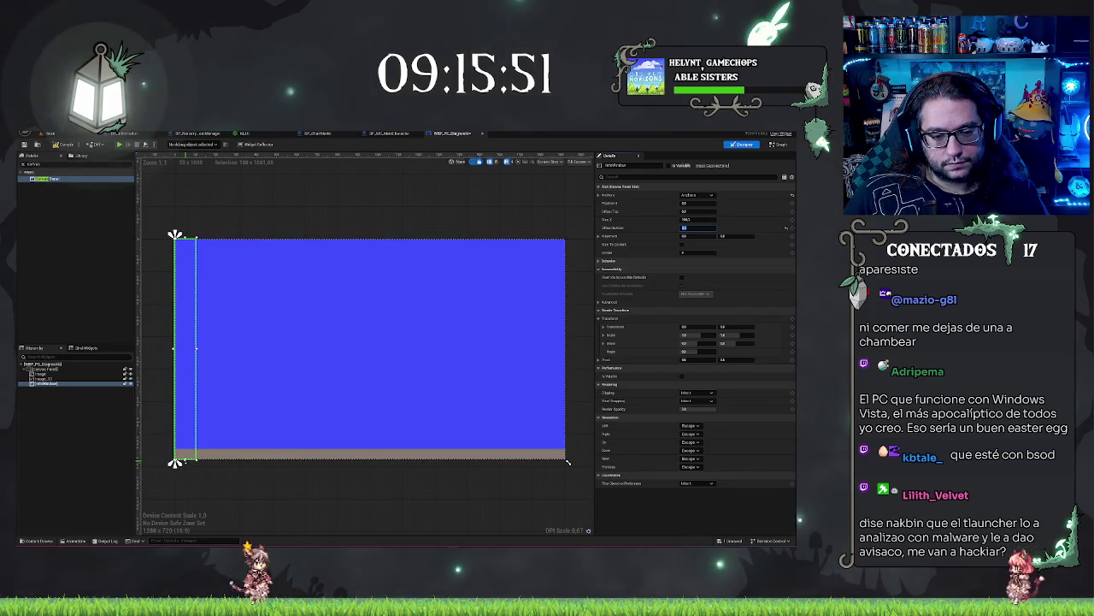
pyautogui.moveTo(175, 463); pyautogui.dragTo(174, 462)
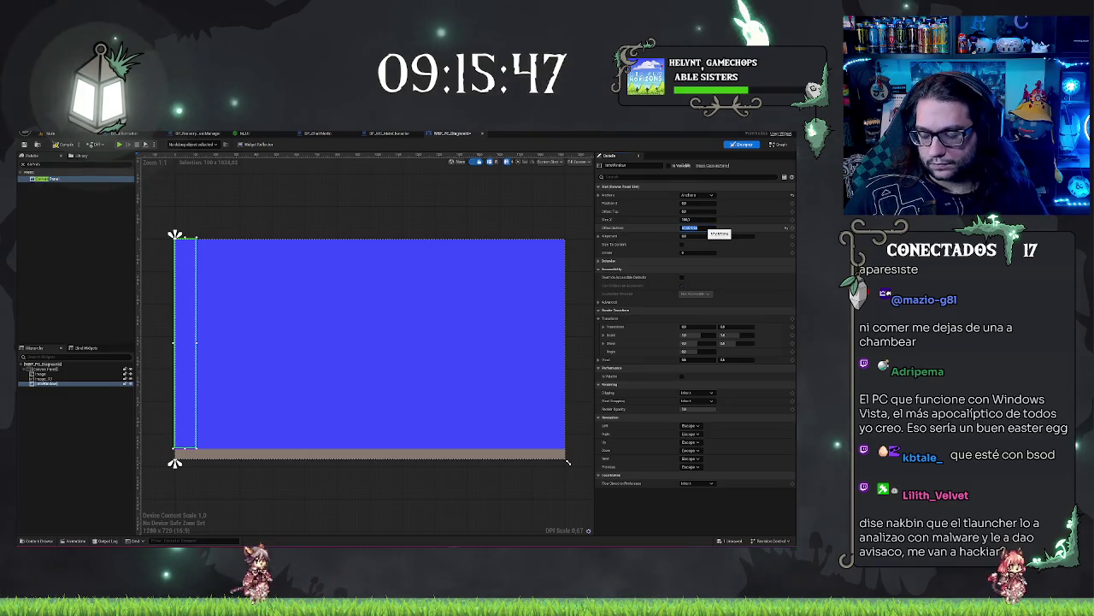
pyautogui.moveTo(710, 229); pyautogui.dragTo(714, 233)
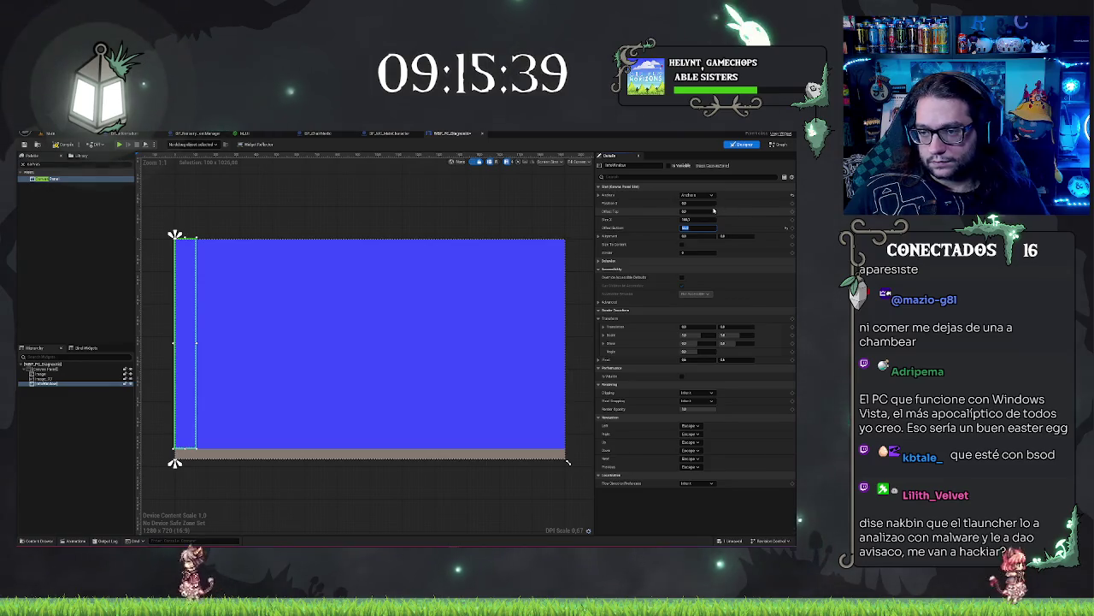
pyautogui.moveTo(697, 226); pyautogui.dragTo(697, 219)
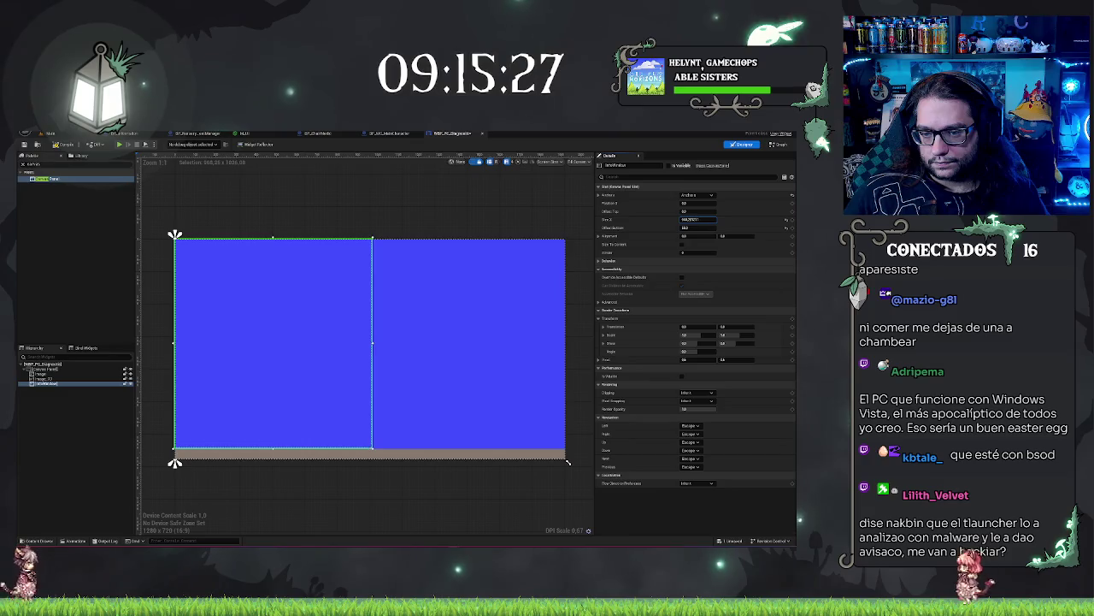
# Set Fondo's width to 1000, after trying 548 and about 1008
pyautogui.click(697, 219)
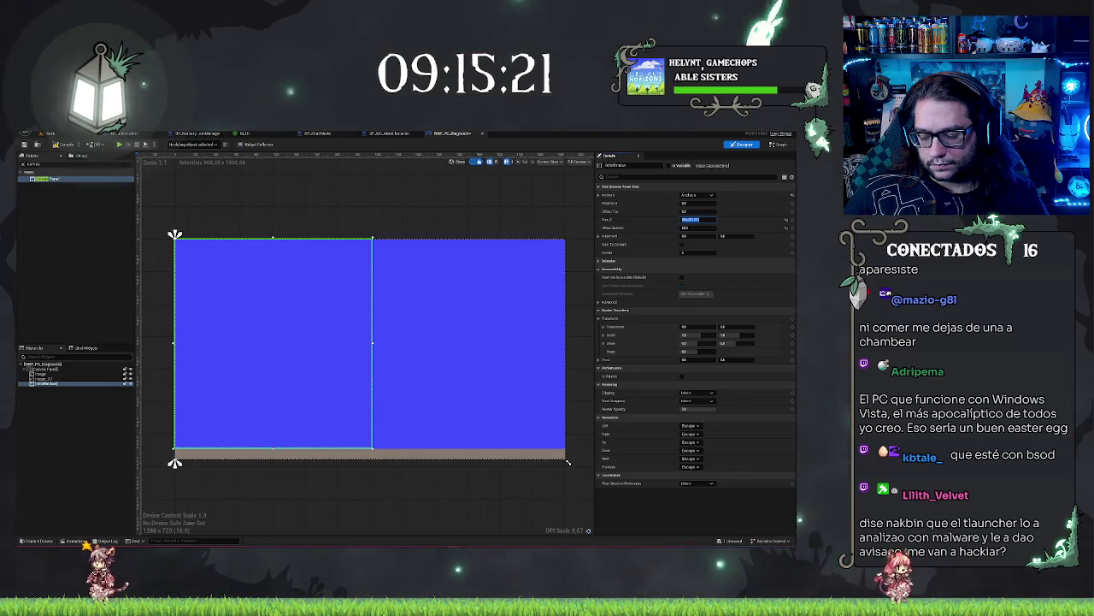
pyautogui.press('Return')
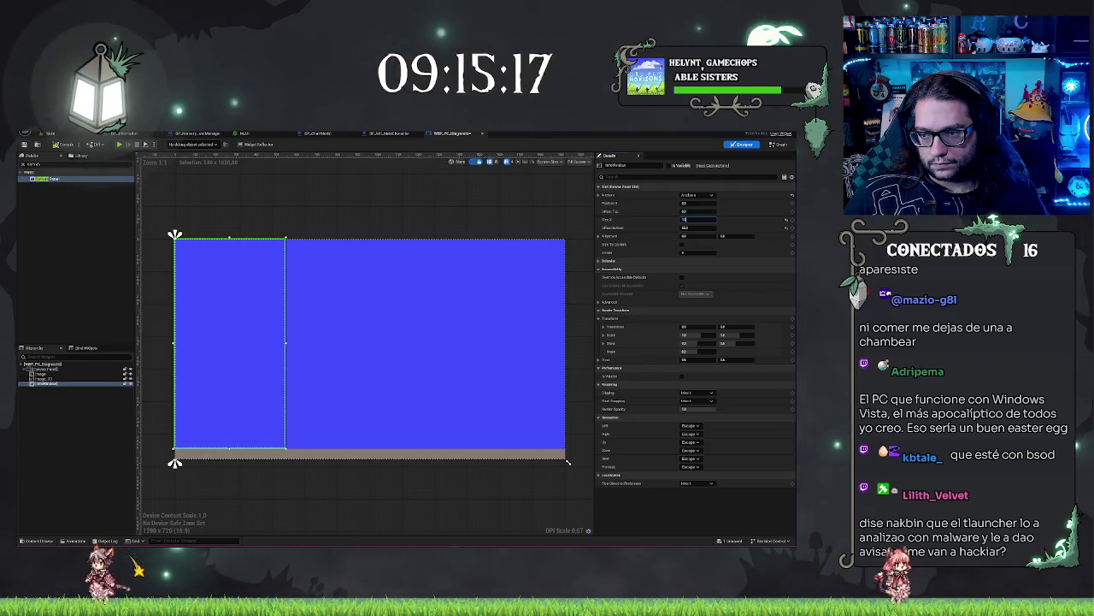
pyautogui.press('Return')
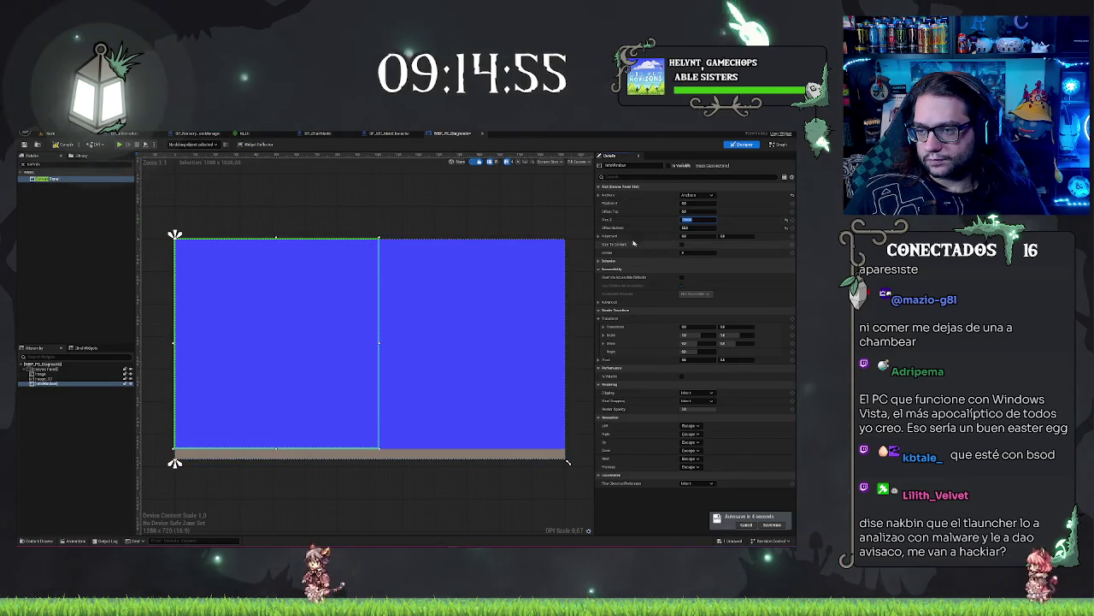
pyautogui.press('Return')
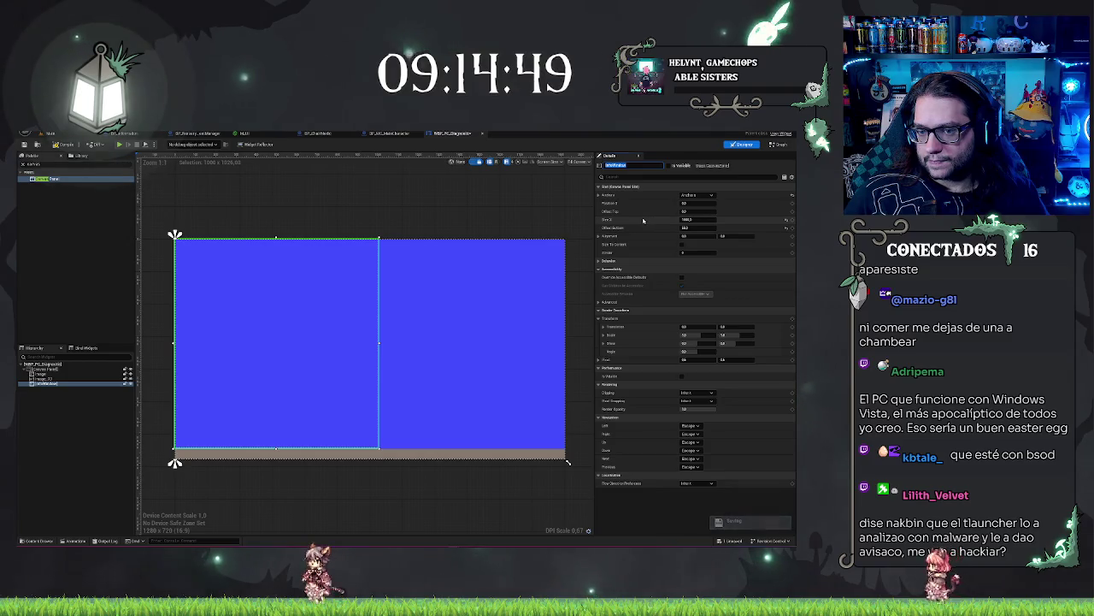
# Select the Canvas Panel, cancel its rename, compile WBP_PC_Diagnostic and return to the level
pyautogui.click(66, 394)
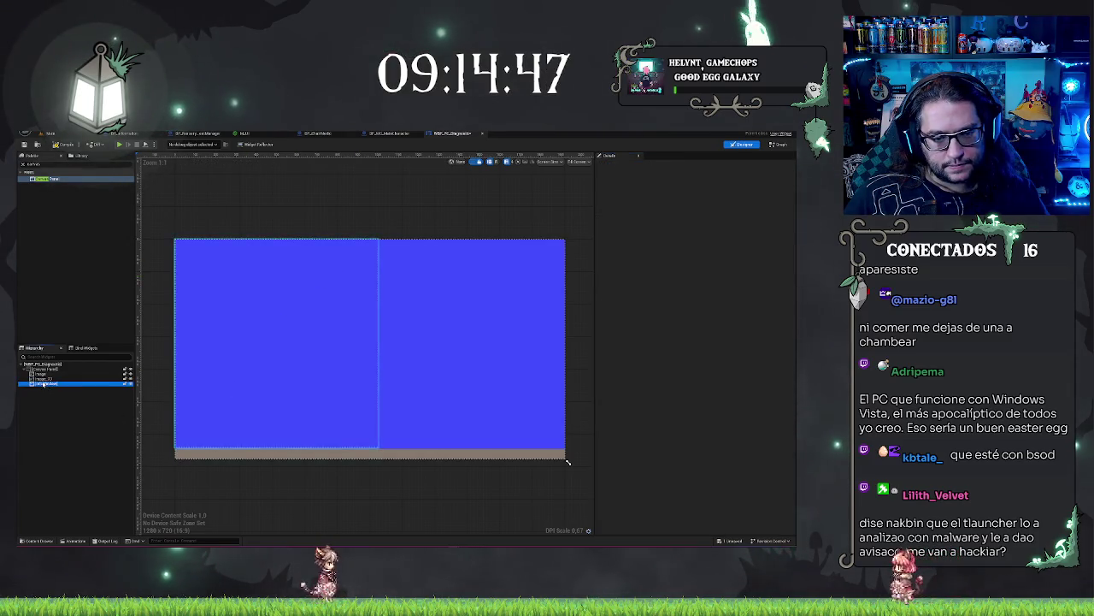
pyautogui.click(42, 384)
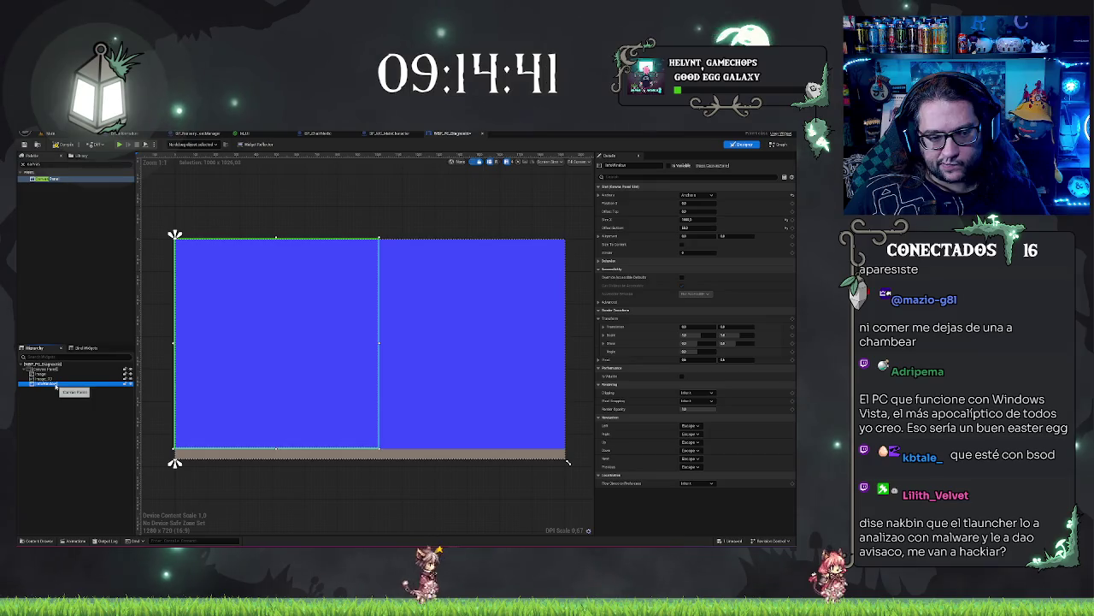
pyautogui.press('F2')
pyautogui.click(72, 409)
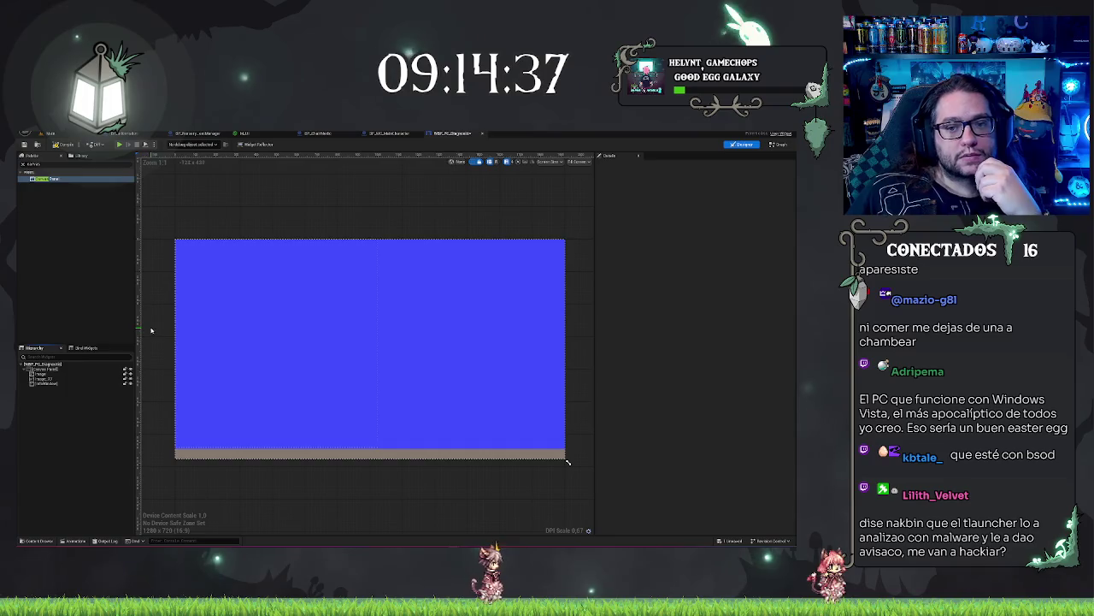
pyautogui.click(66, 147)
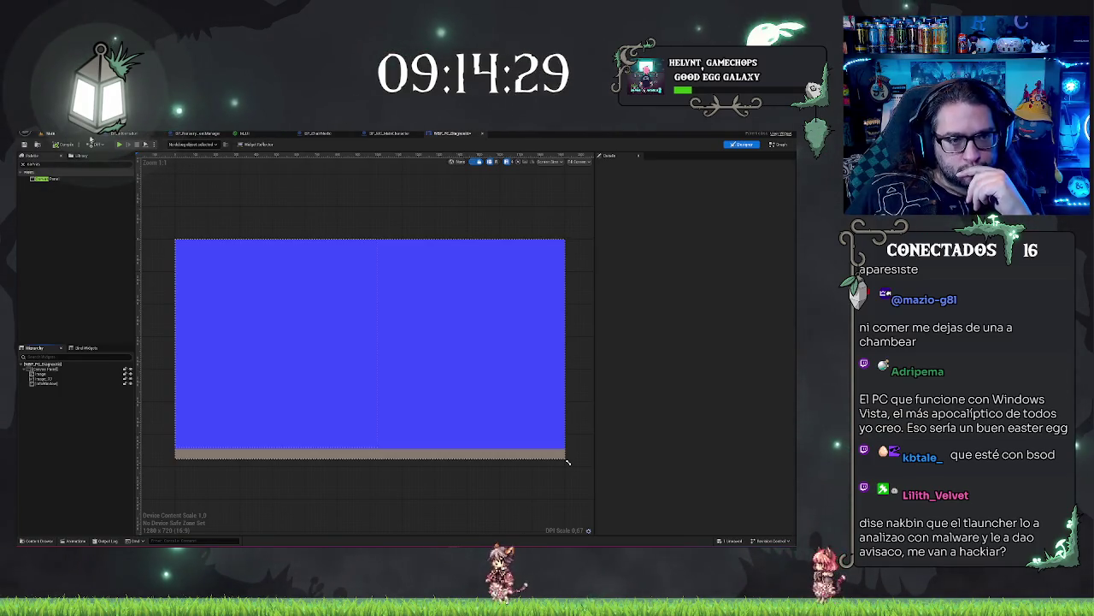
pyautogui.click(50, 133)
# Create a User Widget-based Widget Blueprint, WBP_Medpedia, in the Content Browser and open it
pyautogui.rightClick(540, 464)
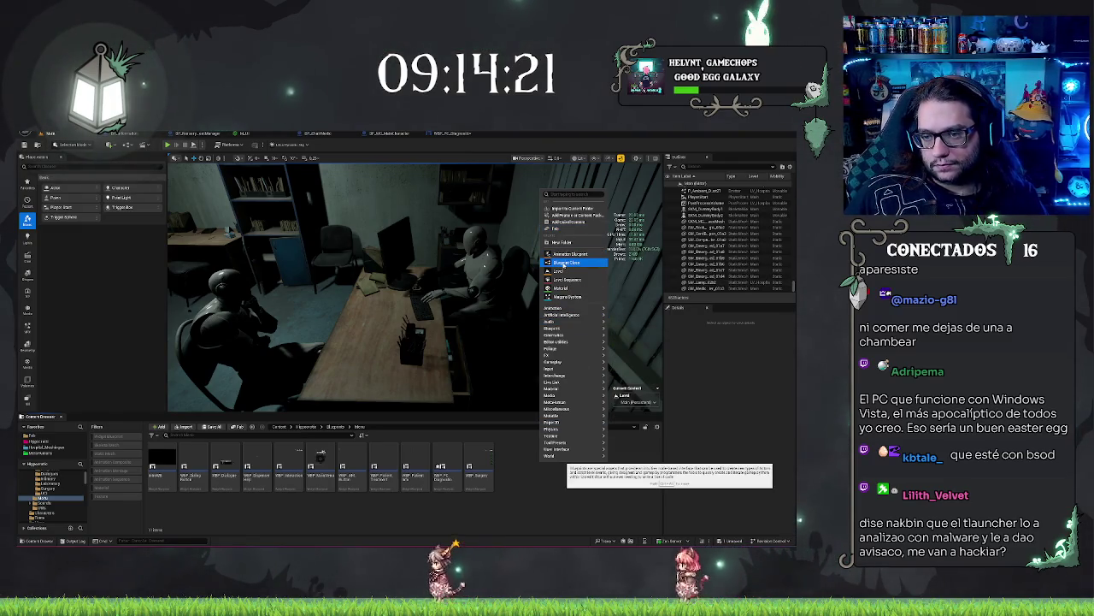
pyautogui.rightClick(517, 490)
pyautogui.write('wid')
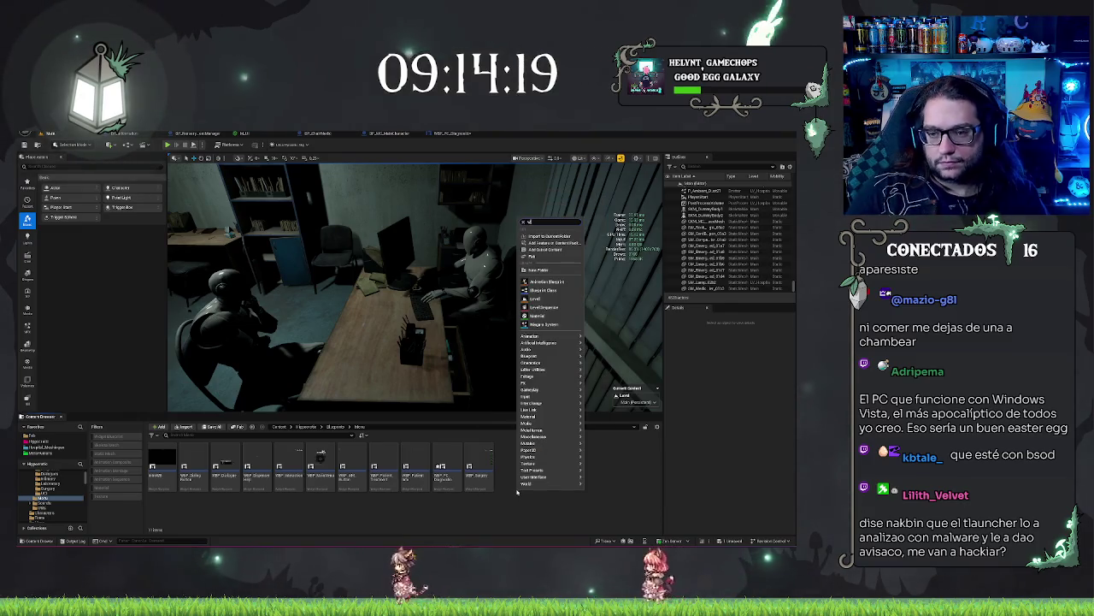
pyautogui.press('Escape')
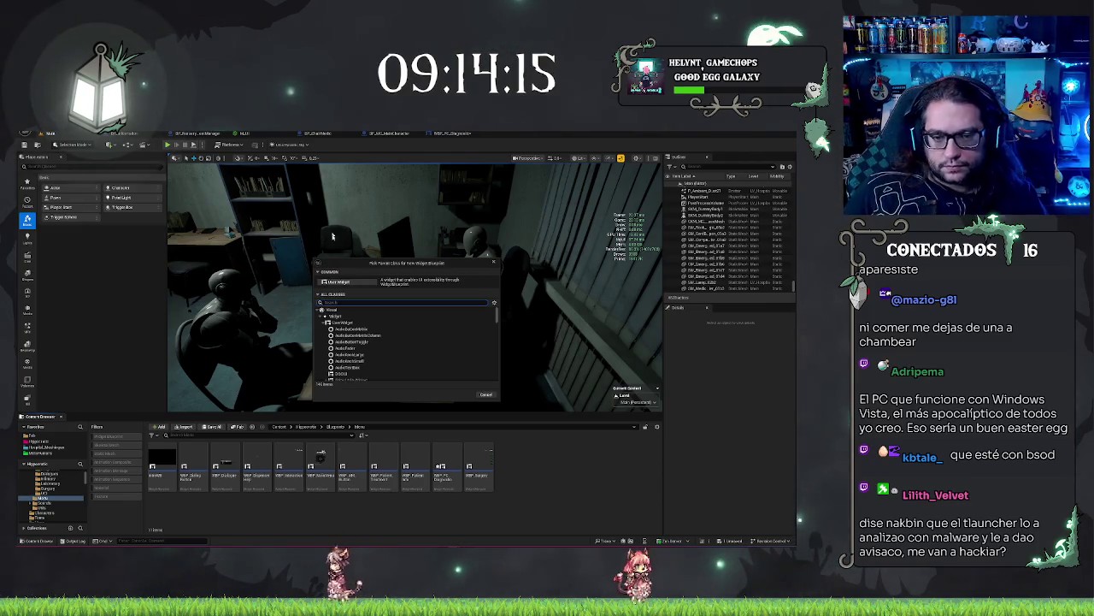
pyautogui.click(358, 284)
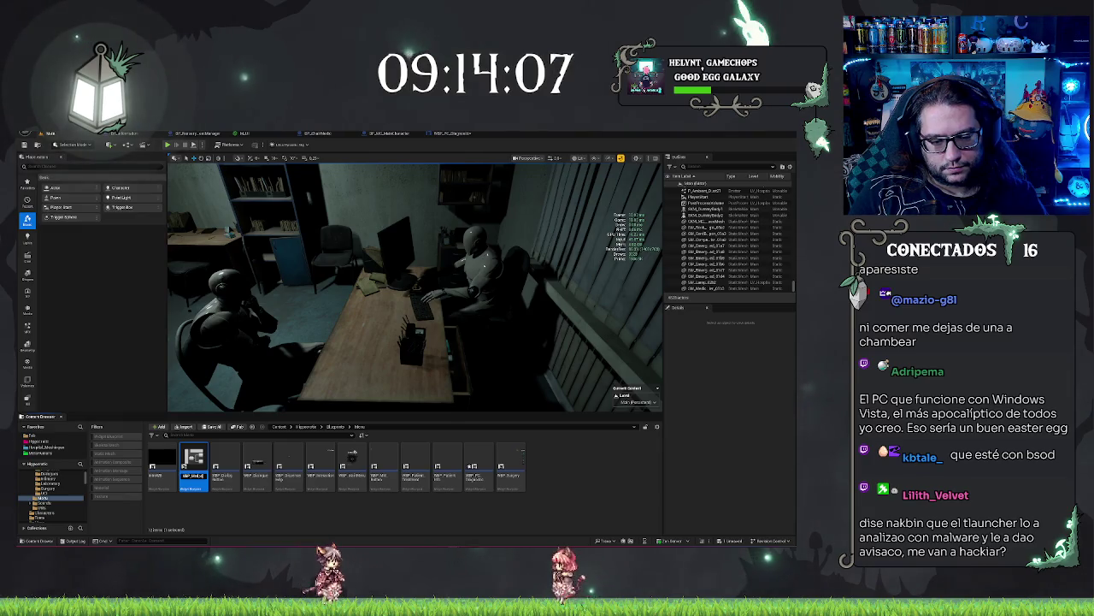
pyautogui.click(353, 461)
pyautogui.doubleClick(352, 462)
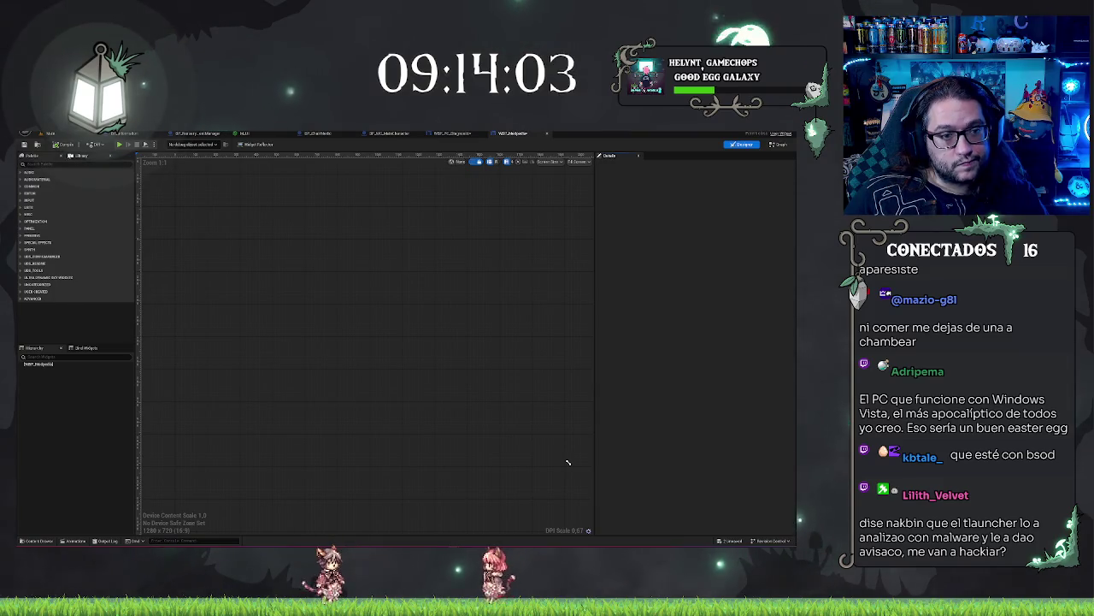
# Add a Canvas Panel to WBP_Medpedia and set its render scale X to 0.5
pyautogui.write('s')
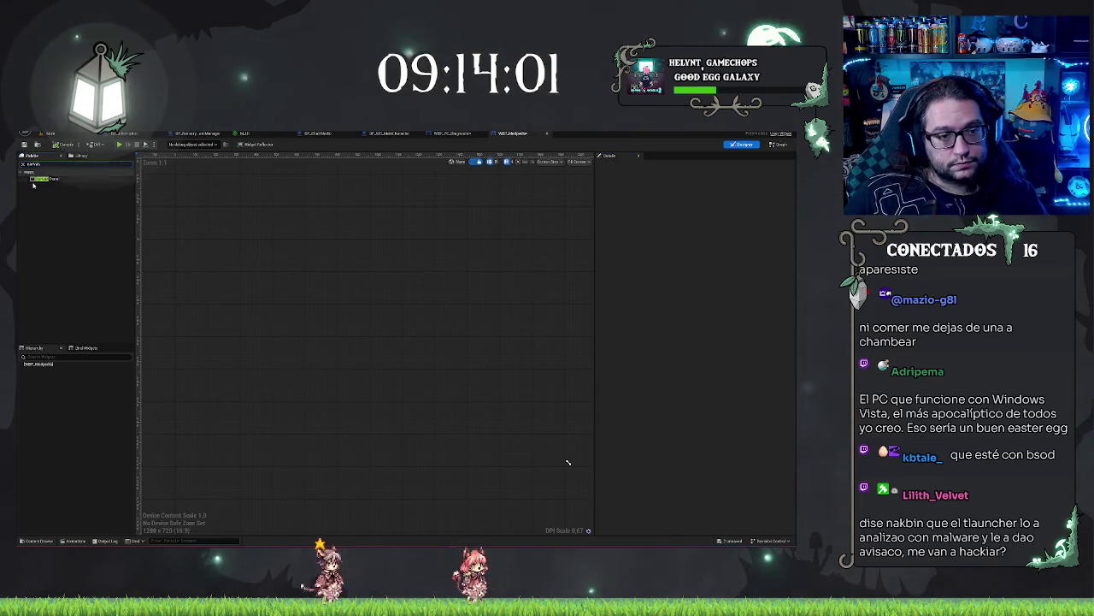
pyautogui.moveTo(51, 369); pyautogui.dragTo(43, 366)
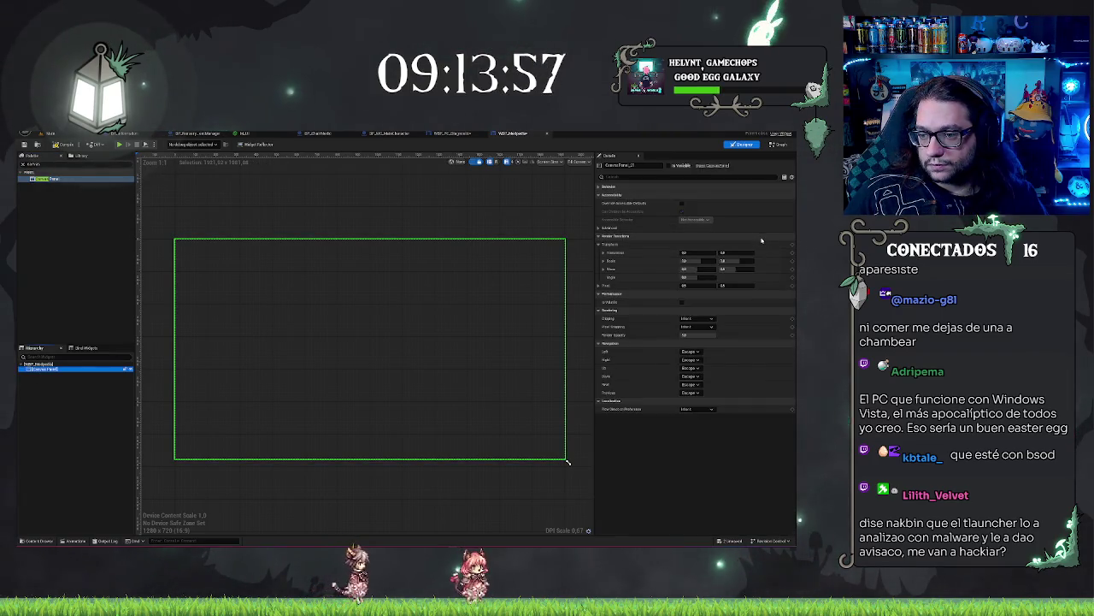
pyautogui.click(694, 253)
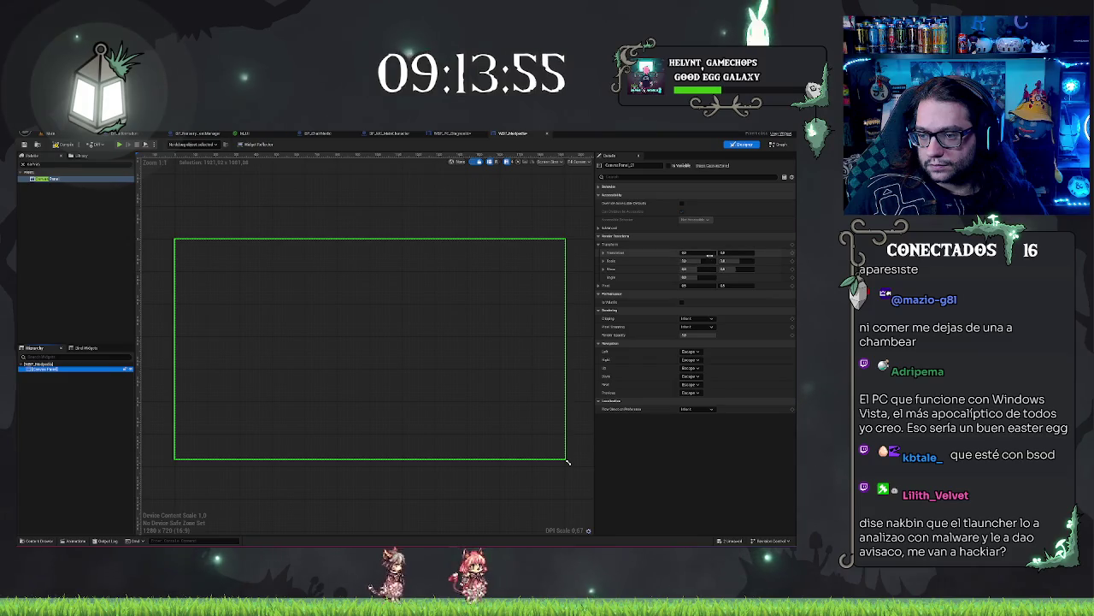
pyautogui.click(707, 261)
pyautogui.write('0.5')
pyautogui.press('Return')
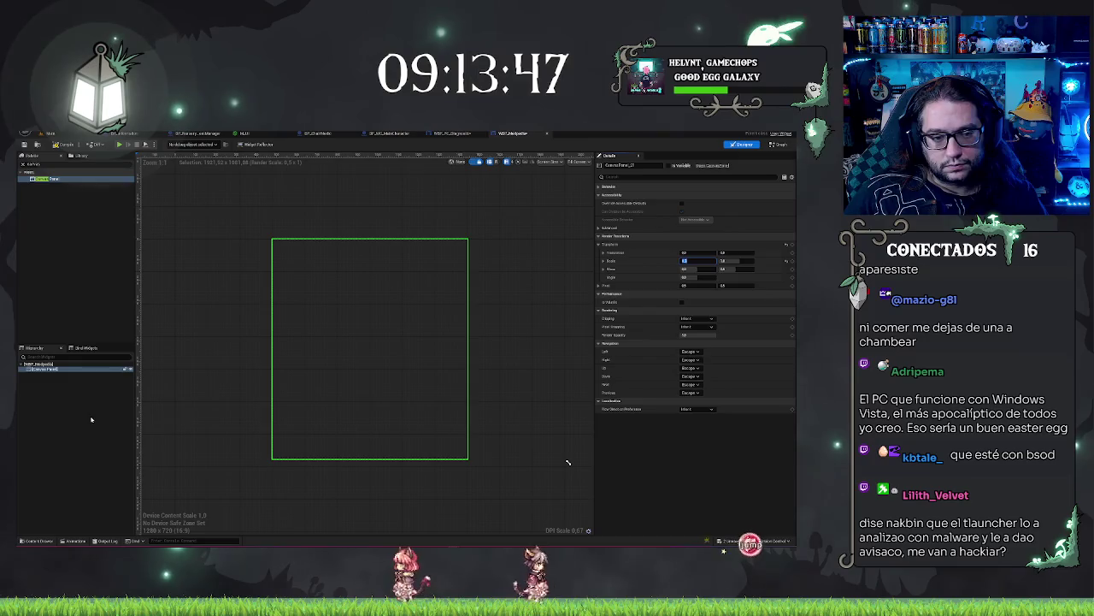
# Reselect the Canvas Panel in the widget hierarchy to confirm its 0.5 x 1 scale
pyautogui.click(254, 284)
pyautogui.click(406, 283)
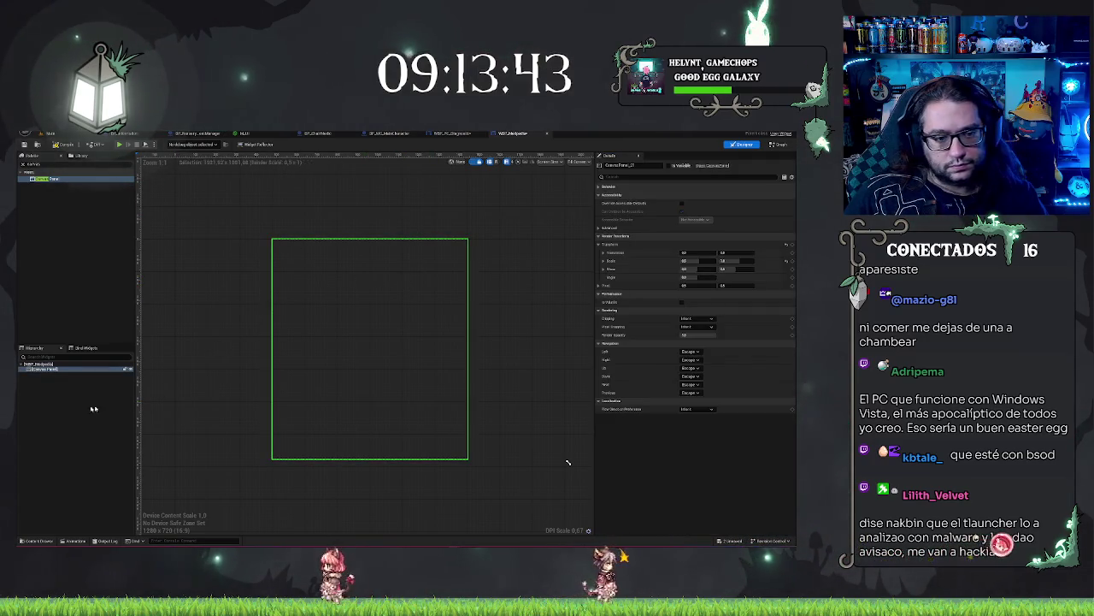
pyautogui.click(205, 290)
pyautogui.click(42, 368)
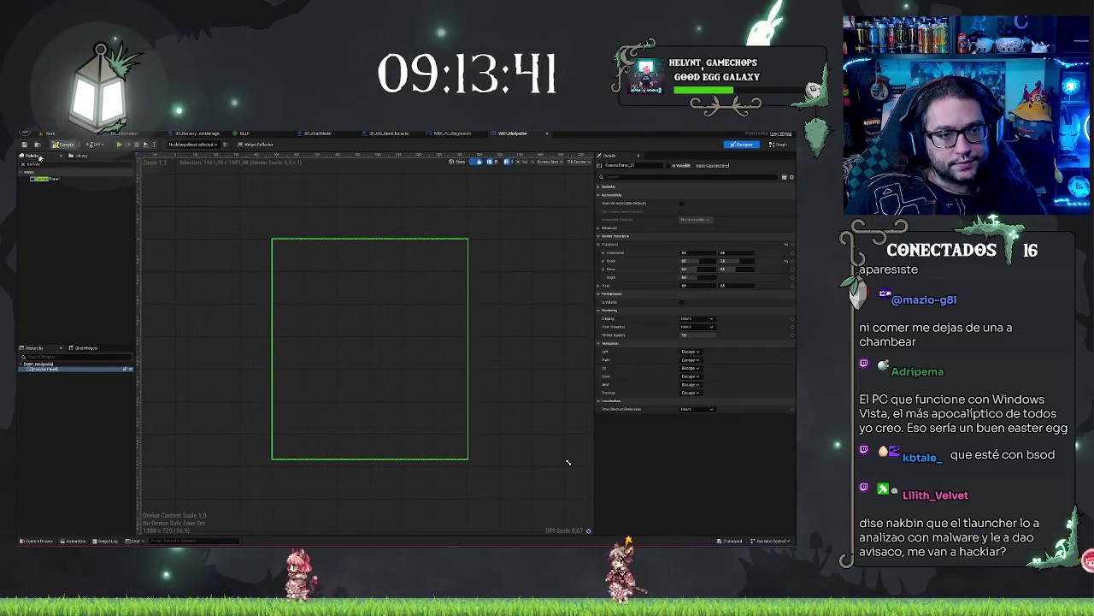